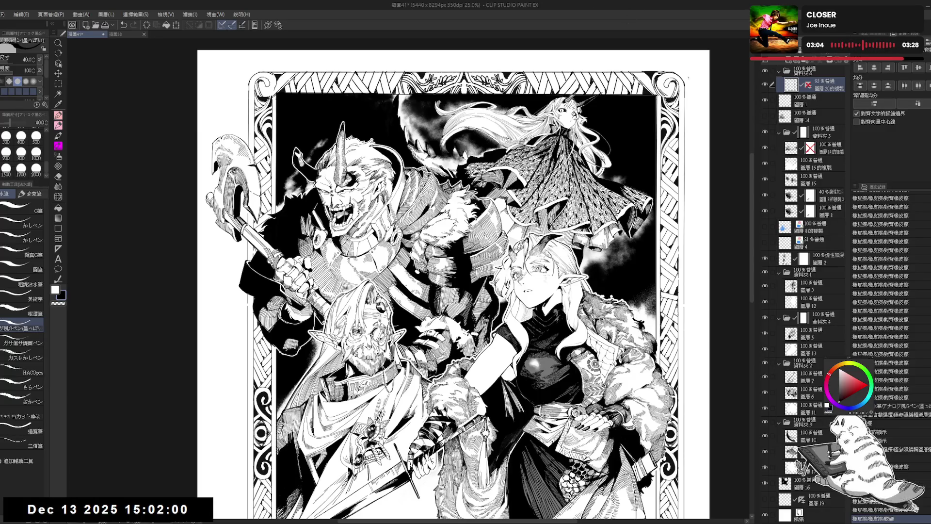
Zoom in and set up the G pen at size 30 with stabilization 25
key("ctrl+plus")
key("ctrl+plus")
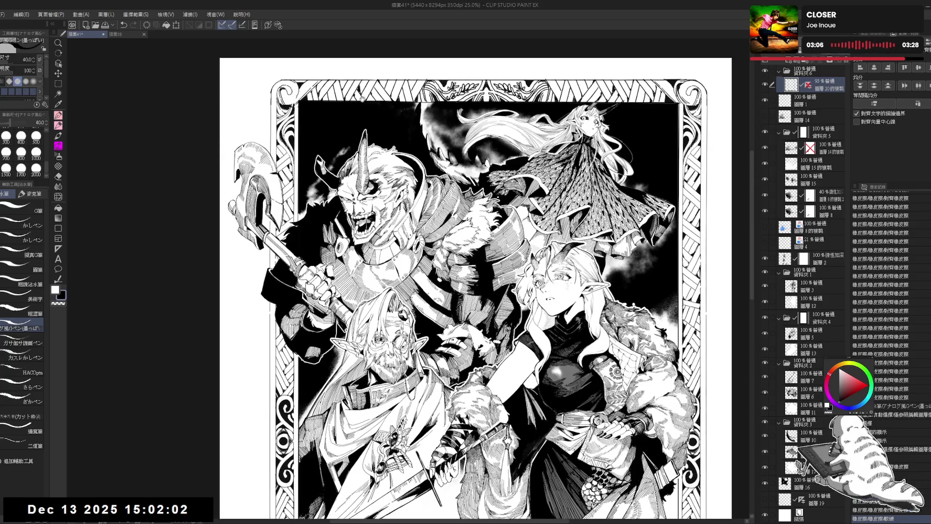
key("ctrl+plus")
key("asciicircum")
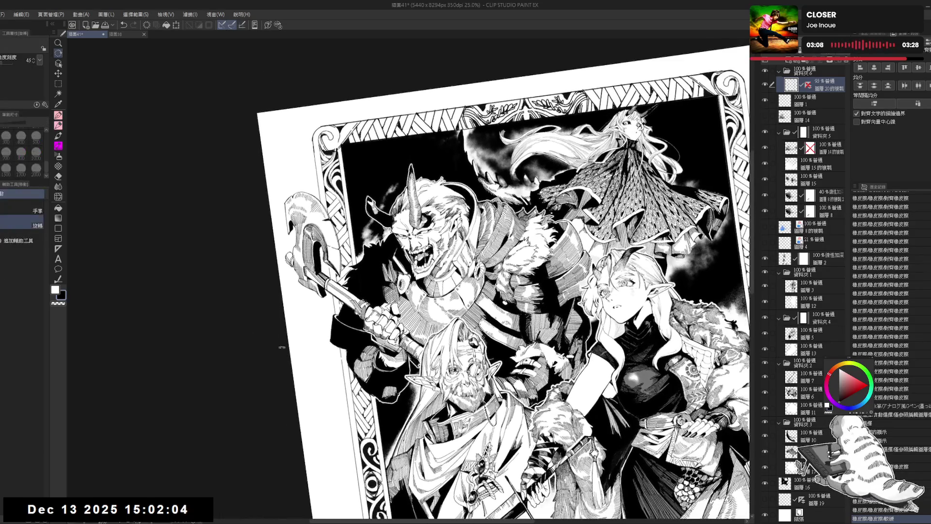
key("minus")
left_click(30, 209)
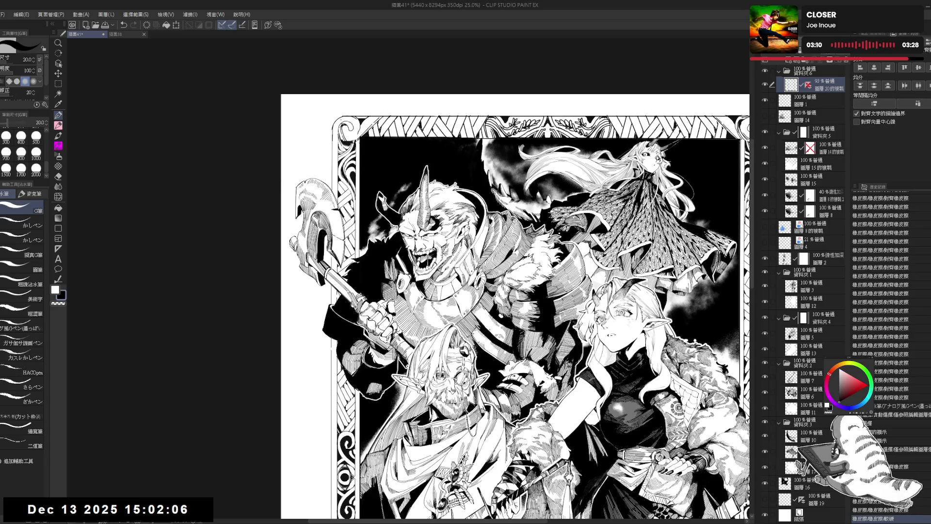
key("bracketright")
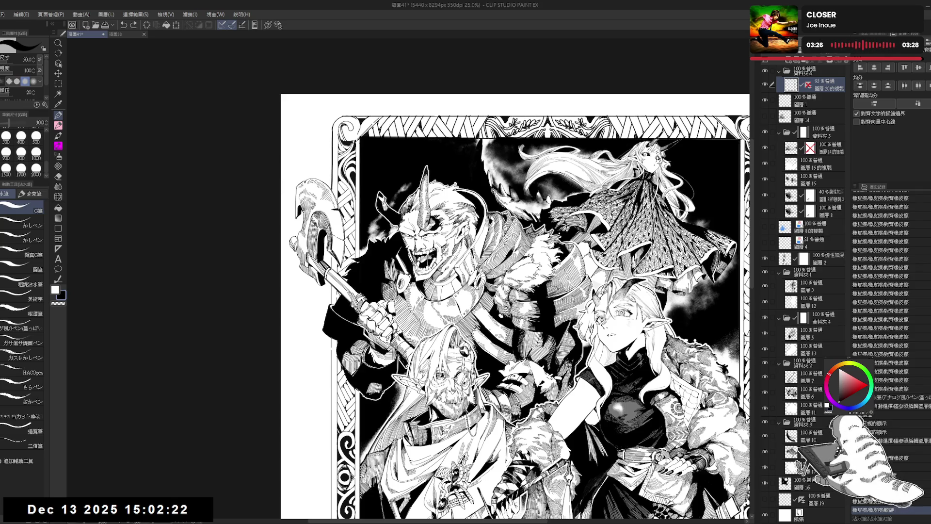
scroll(514, 306, "down", 2)
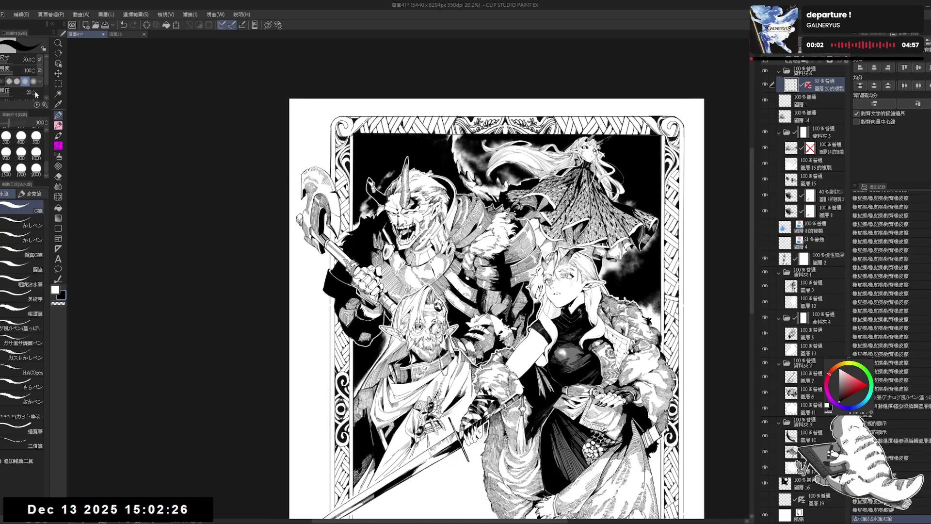
left_click_drag(32, 93, 34, 92)
Ink small strokes near the elf's skirt, redoing one, then ink another at size 40
left_click_drag(333, 136, 342, 156)
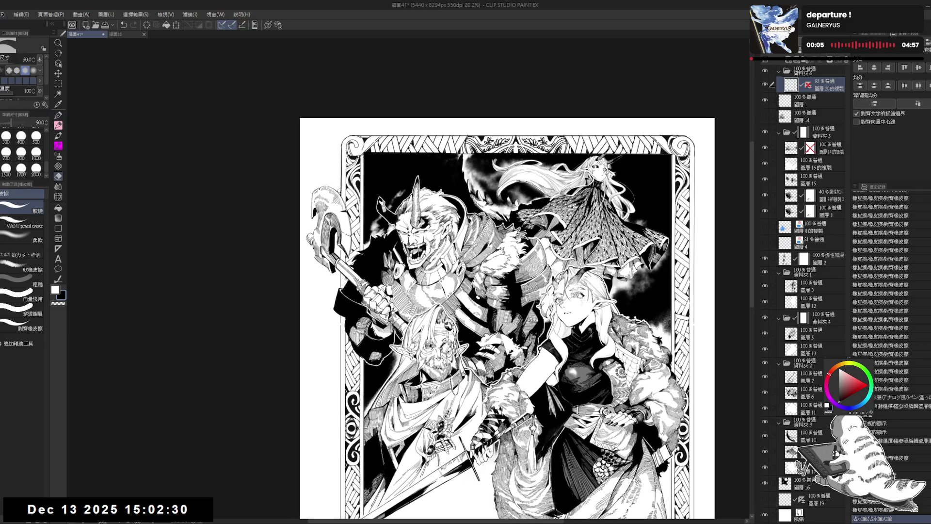
left_click_drag(341, 192, 336, 177)
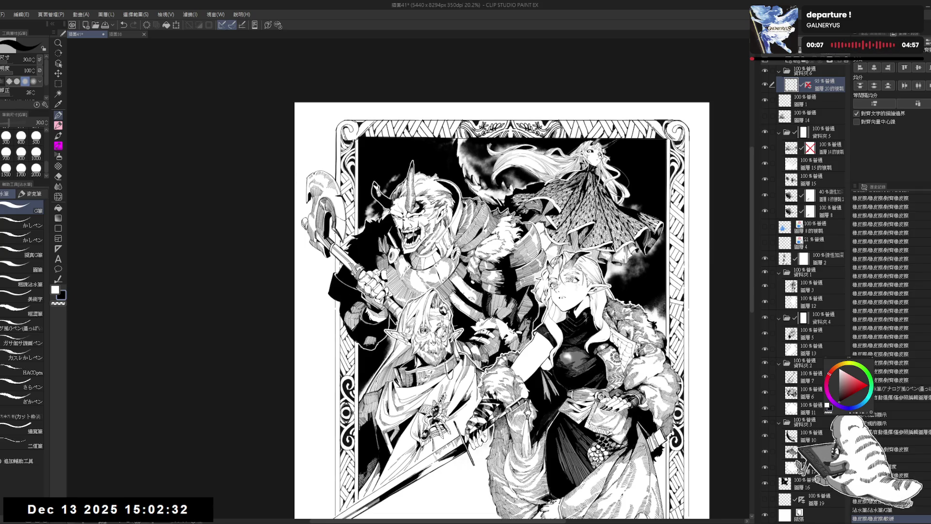
left_click_drag(336, 234, 340, 244)
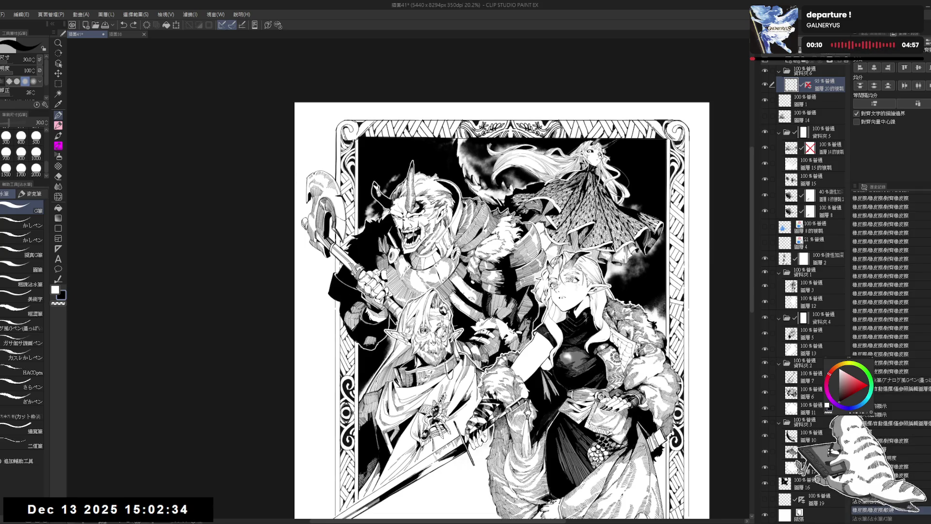
key("ctrl+y")
key("bracketright")
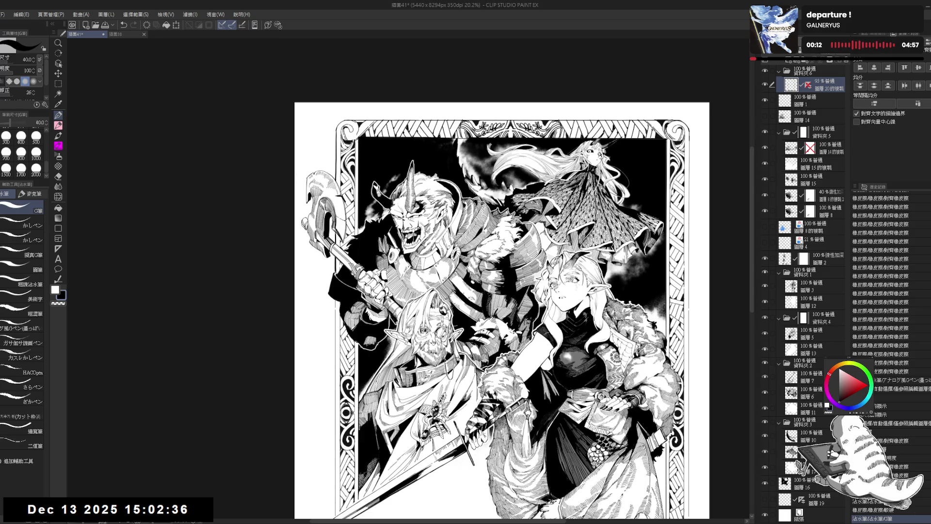
left_click_drag(338, 359, 333, 272)
left_click_drag(329, 221, 329, 234)
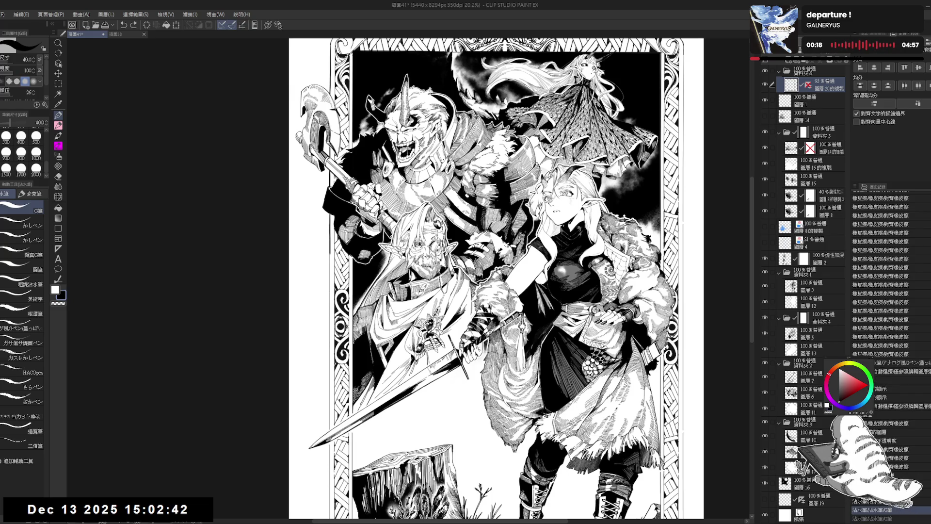
Toggle eraser and pen over the lower artwork, redoing one stroke and undoing another
left_click_drag(328, 183, 331, 192)
key("e")
key("p")
mouse_move(334, 264)
left_mouse_down()
mouse_move(326, 212)
mouse_move(324, 221)
left_mouse_up()
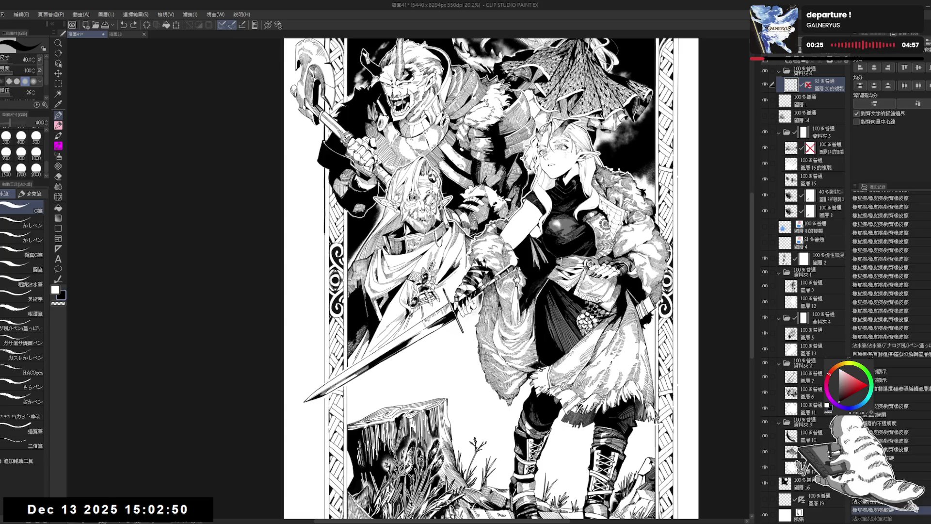
key("ctrl+y")
scroll(321, 291, "down", 3)
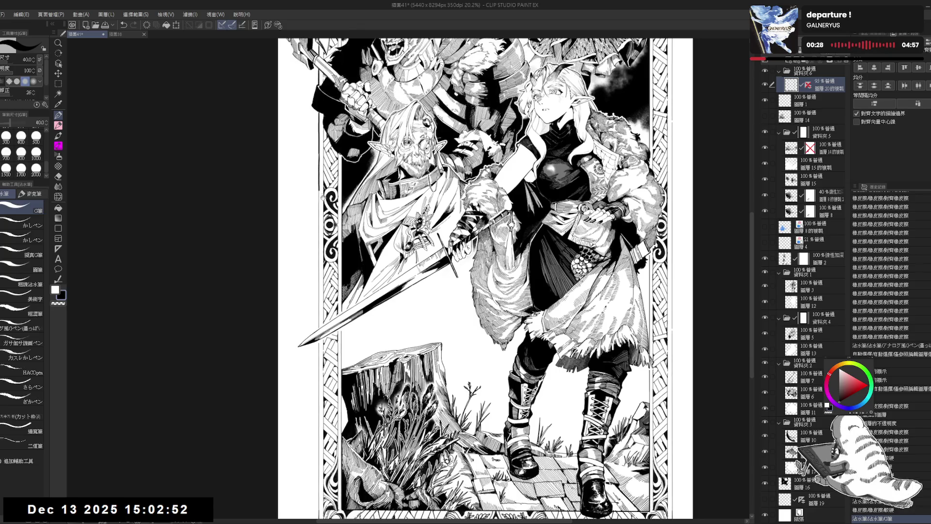
key("e")
key("ctrl+z")
key("p")
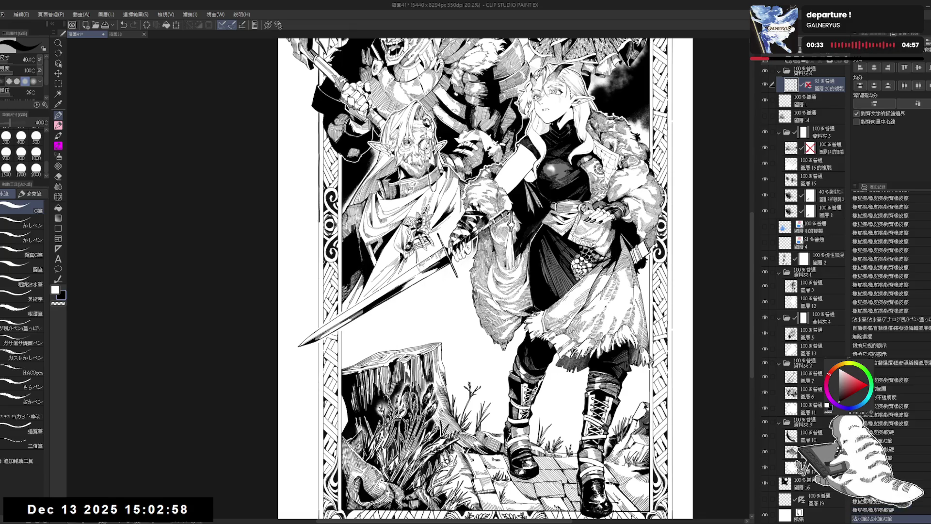
Touch up a small spot on the elf's skirt with pen and eraser
scroll(485, 279, "down", 1)
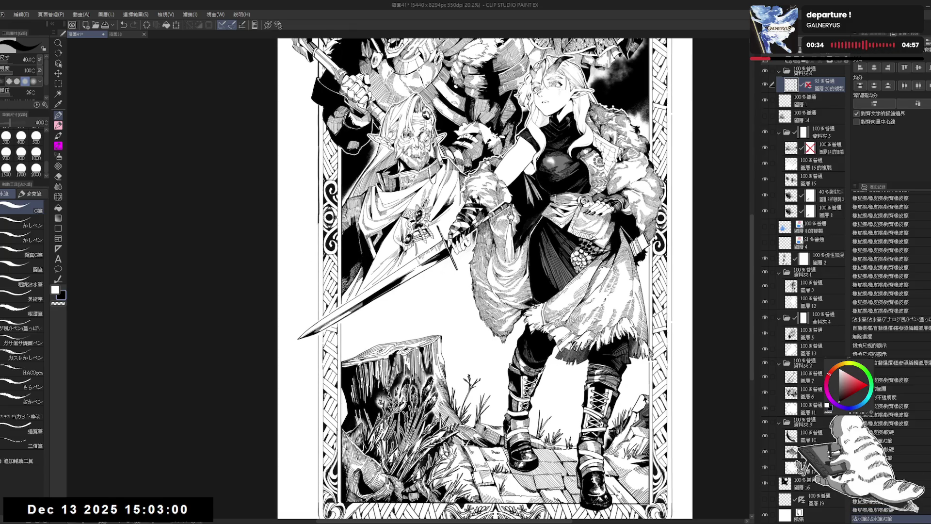
left_click_drag(319, 213, 323, 220)
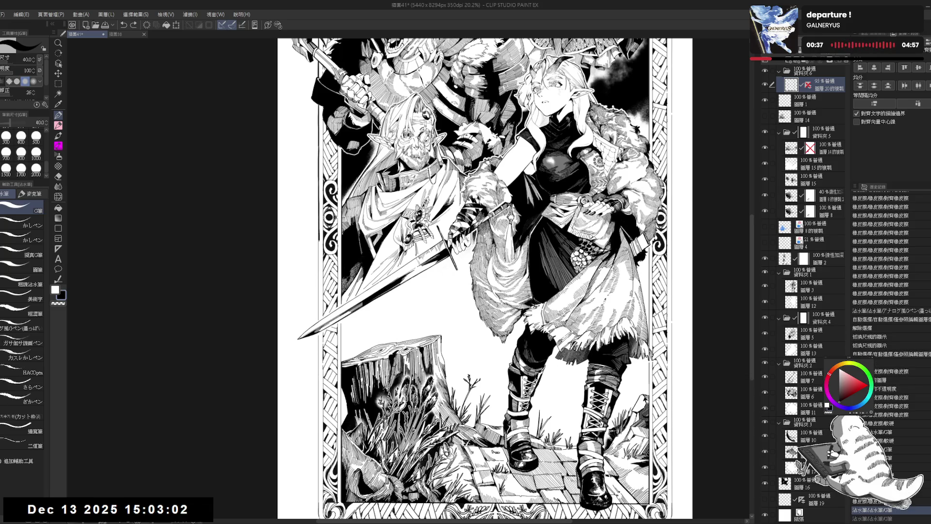
scroll(320, 218, "down", 2)
key("e")
left_click_drag(318, 212, 320, 225)
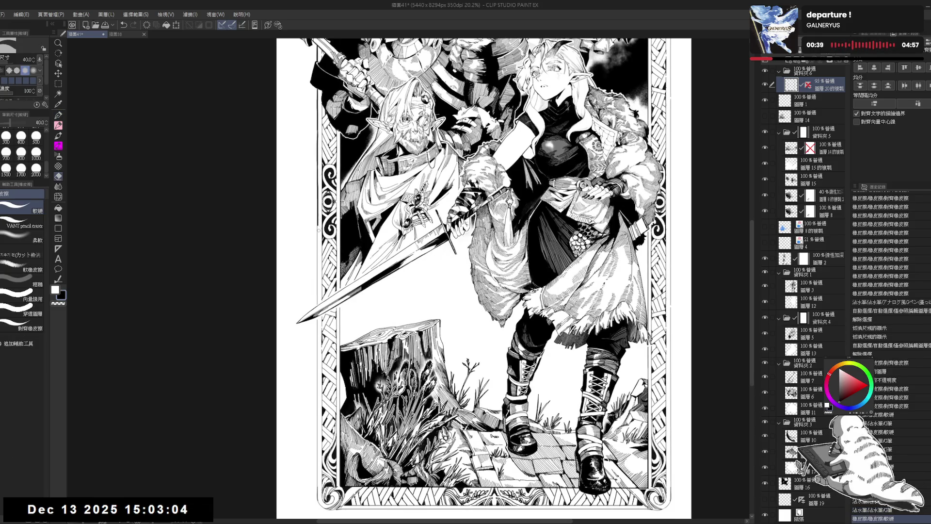
key("p")
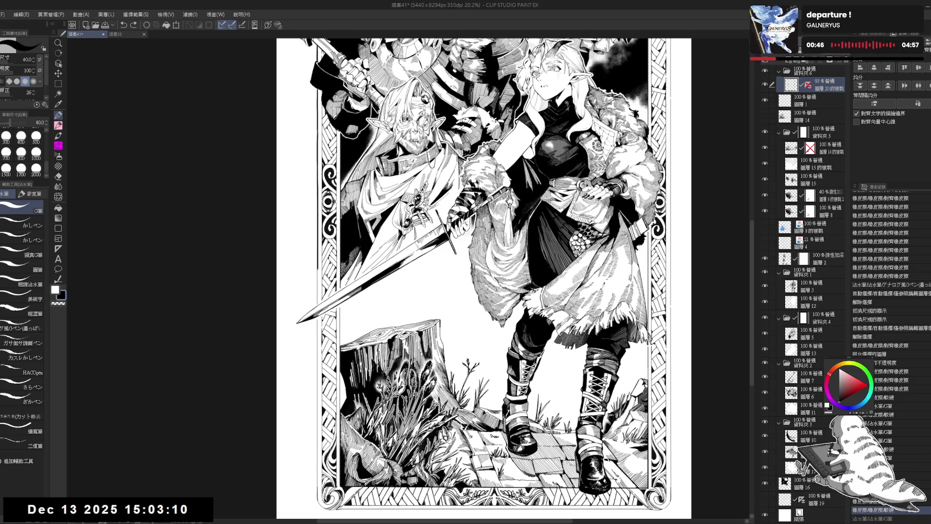
Add a small pen stroke near the skirt, then undo it and the previous stroke
scroll(484, 279, "down", 1)
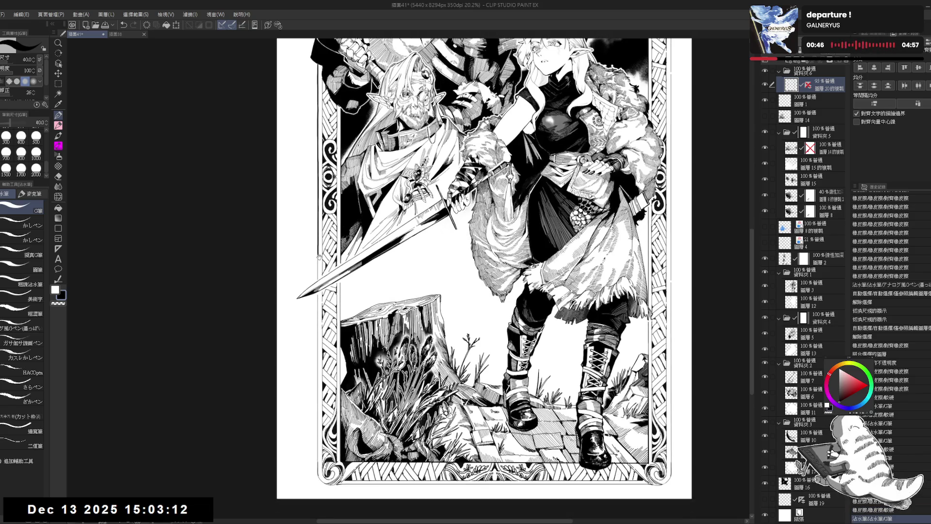
left_click_drag(317, 257, 321, 265)
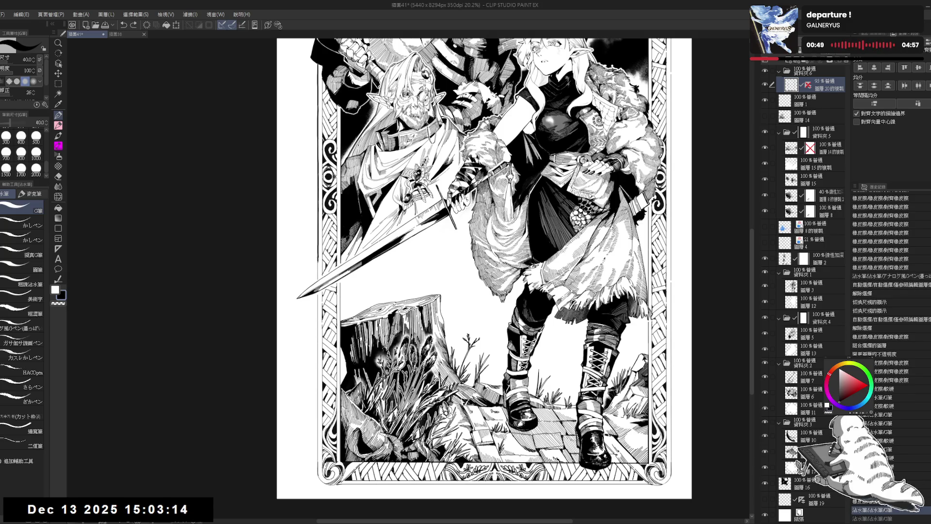
key("ctrl+z")
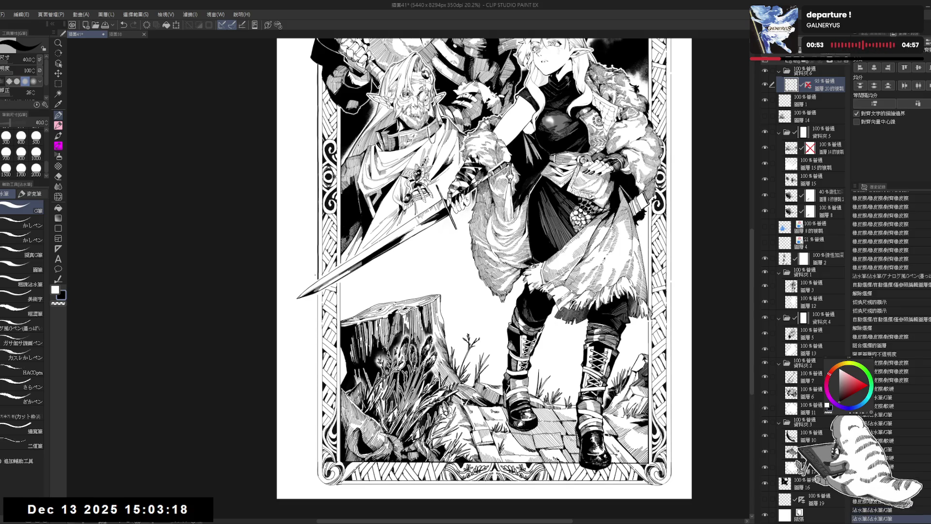
scroll(303, 261, "down", 2)
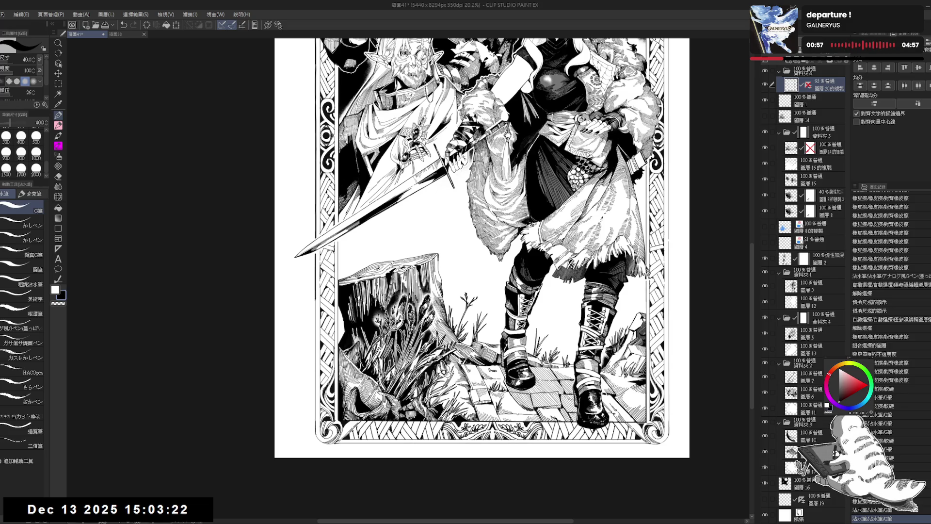
scroll(314, 293, "down", 1)
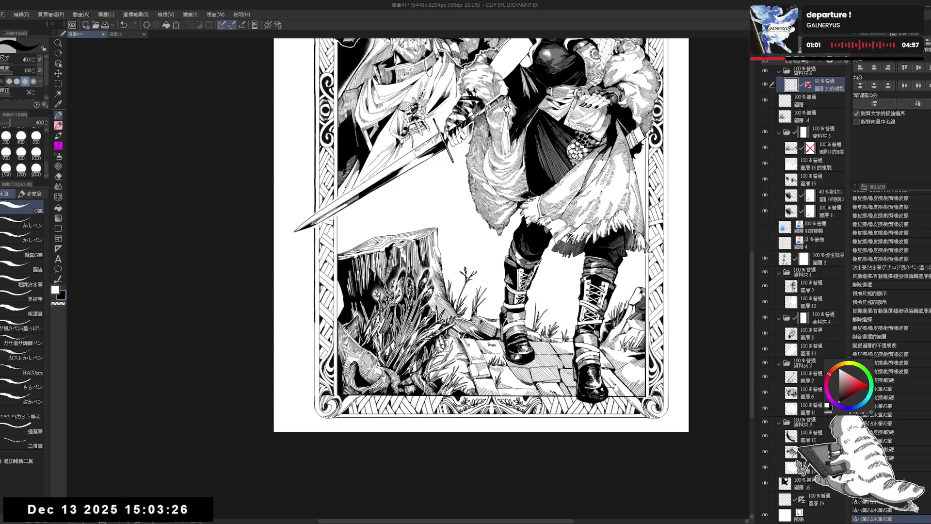
scroll(314, 293, "down", 1)
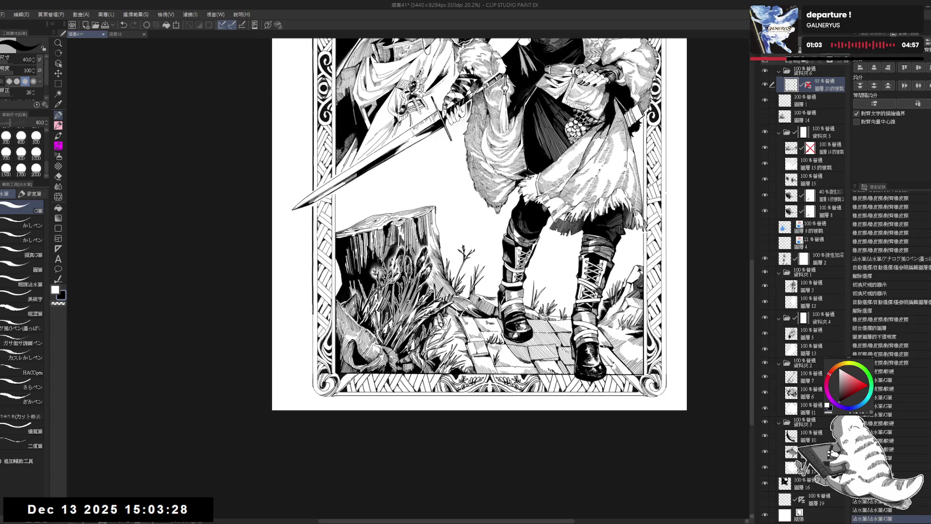
key("ctrl+z")
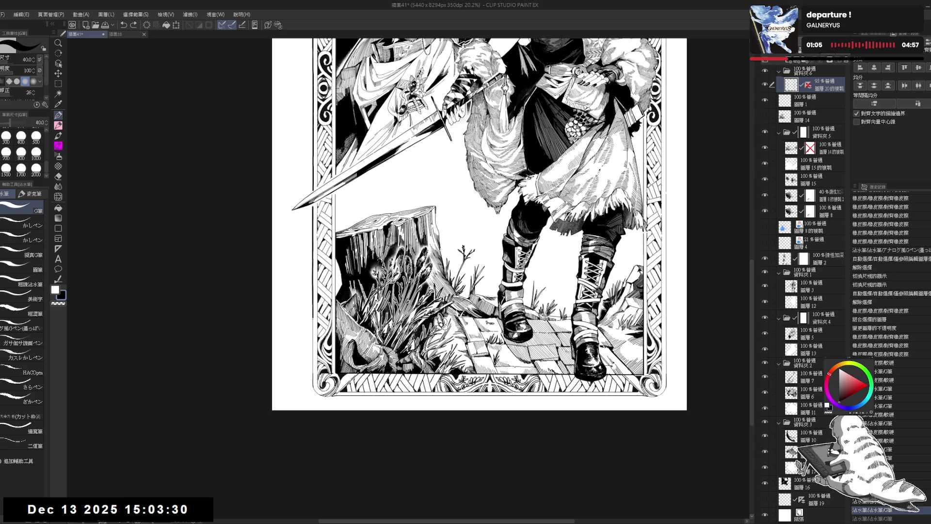
left_click_drag(308, 345, 312, 342)
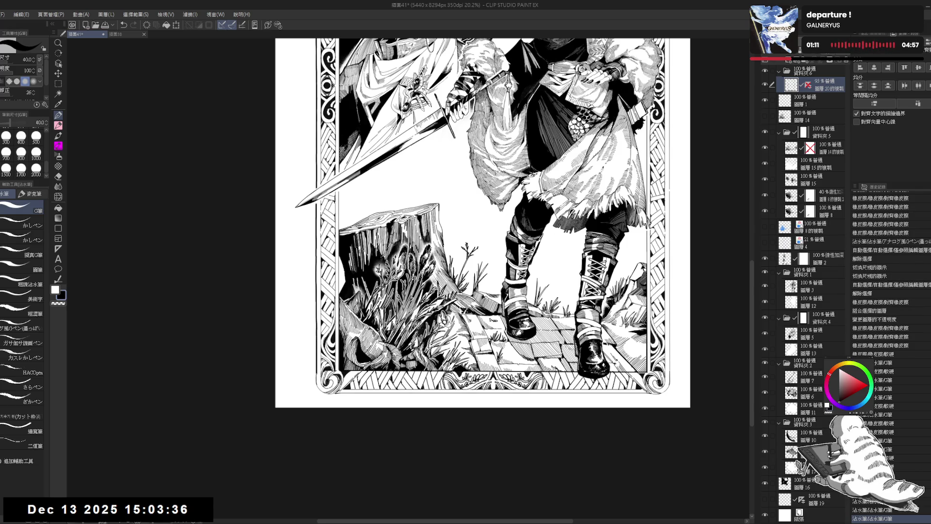
Erase two tiny marks near the border's lower-left corner and ink a small fix there
scroll(482, 223, "down", 1)
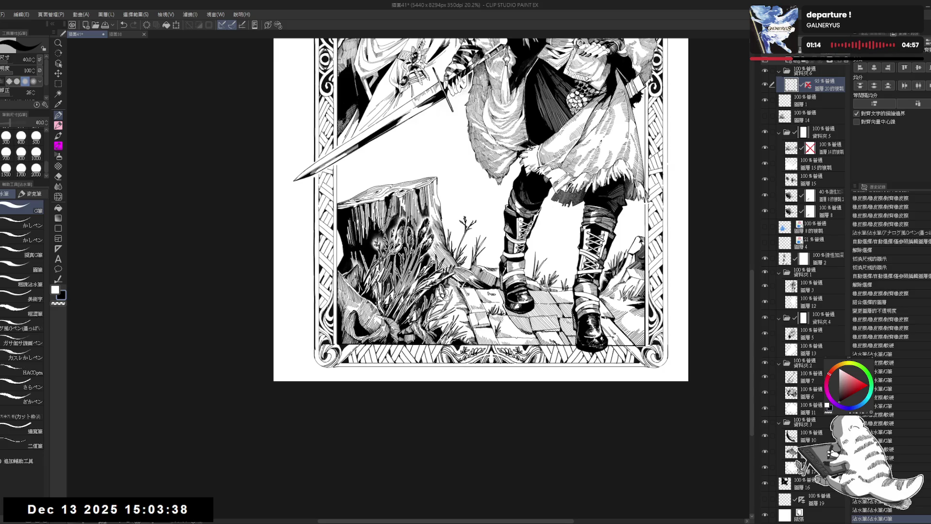
left_click(316, 354)
left_click(317, 355)
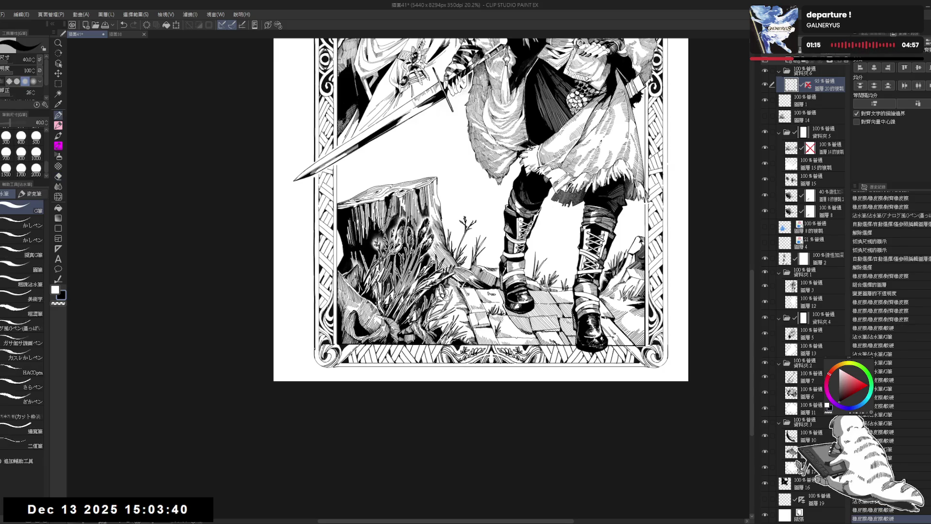
left_click_drag(316, 355, 318, 360)
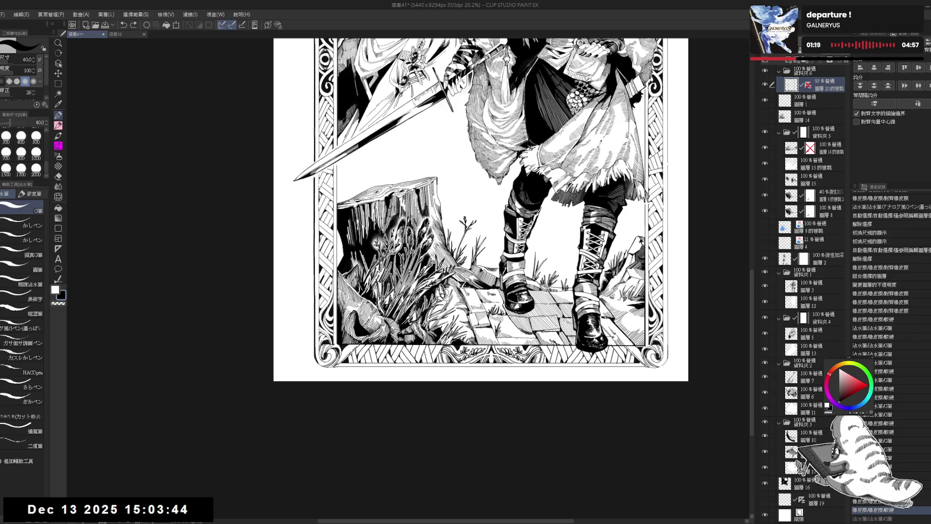
Tilt the canvas steeply and ink two small strokes near the lower border
mouse_move(327, 389)
left_mouse_down()
mouse_move(327, 374)
mouse_move(462, 374)
mouse_move(461, 383)
left_mouse_up()
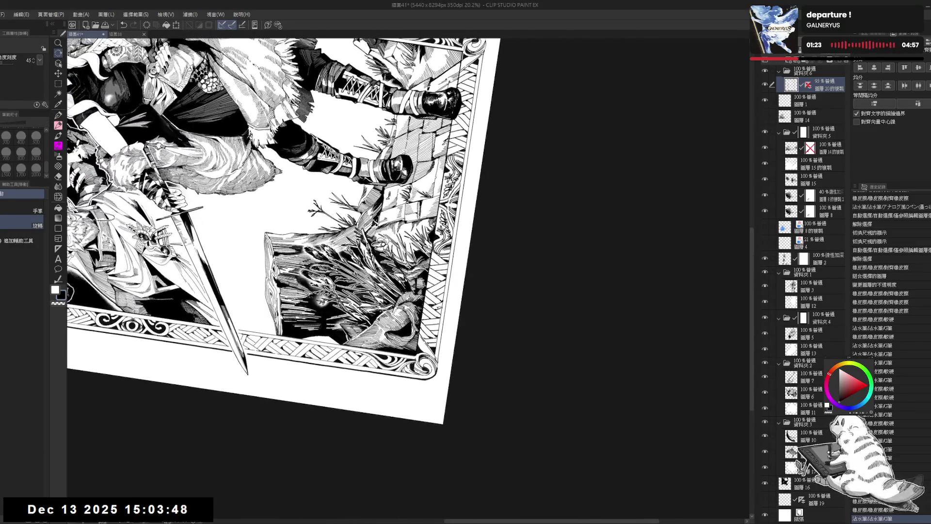
mouse_move(68, 291)
left_mouse_down()
mouse_move(459, 235)
mouse_move(442, 165)
left_mouse_up()
key("e")
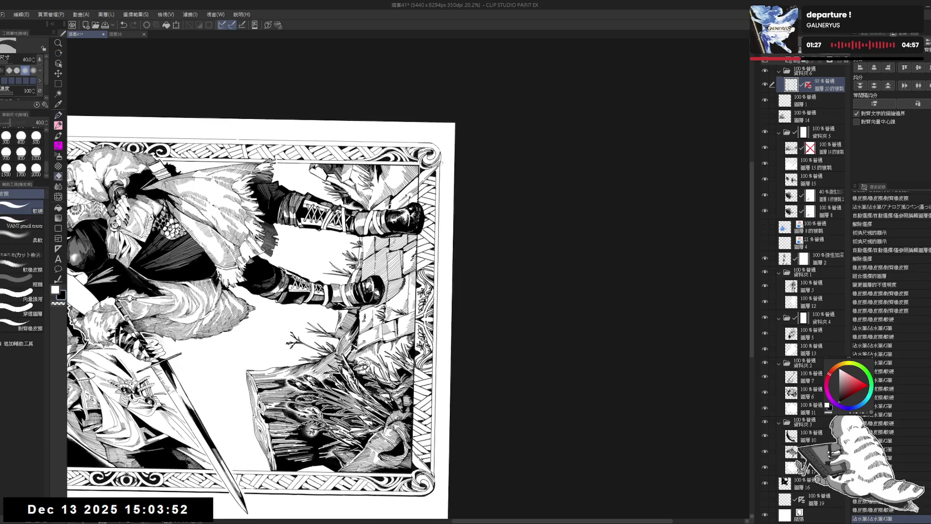
key("p")
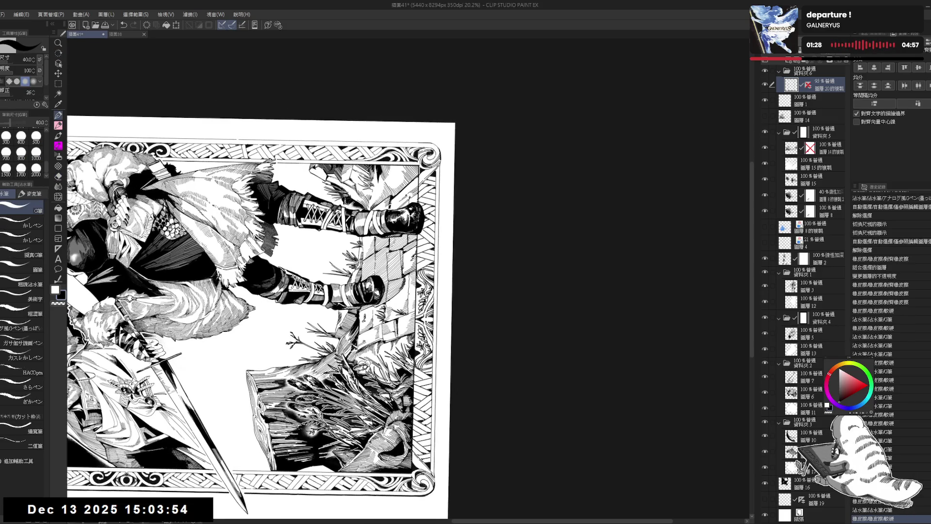
left_click_drag(291, 242, 290, 219)
left_click_drag(436, 151, 440, 154)
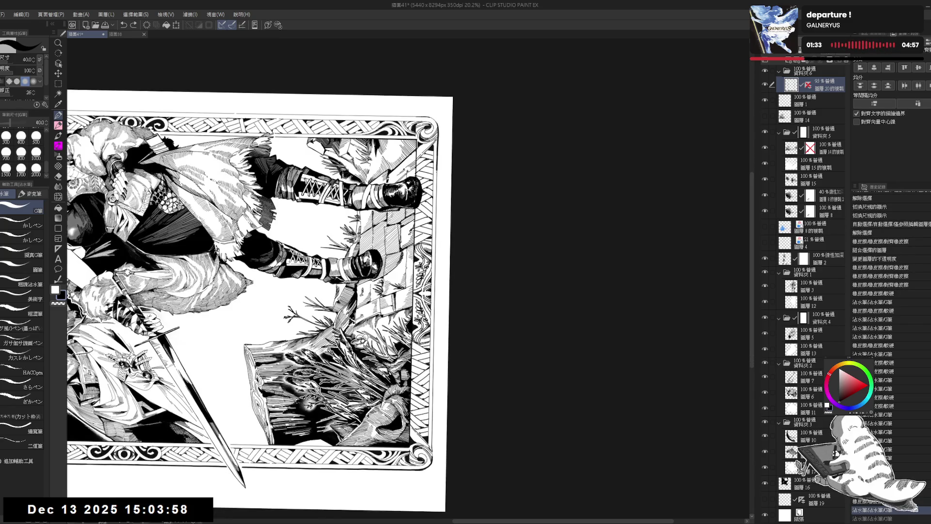
Turn the page sideways, enlarge the eraser to 60, and redo the last pen stroke
scroll(260, 297, "down", 1)
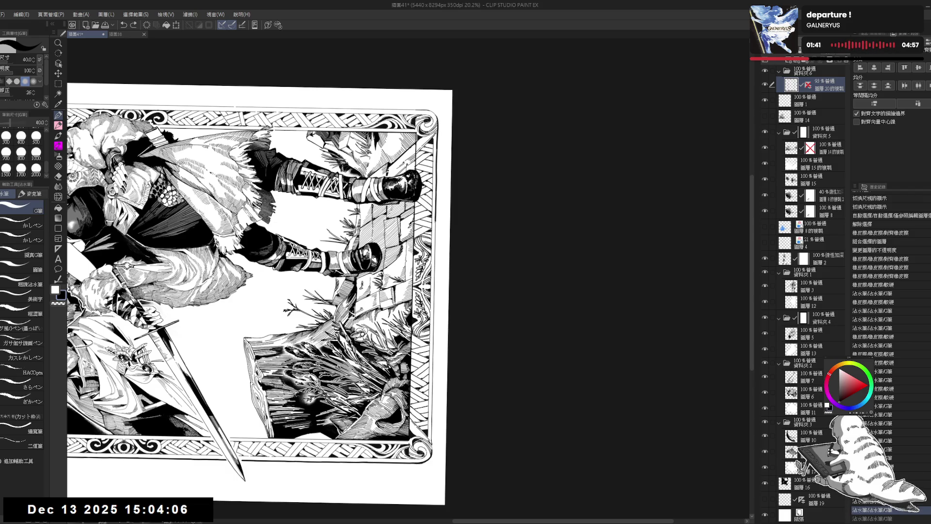
key("ctrl+]")
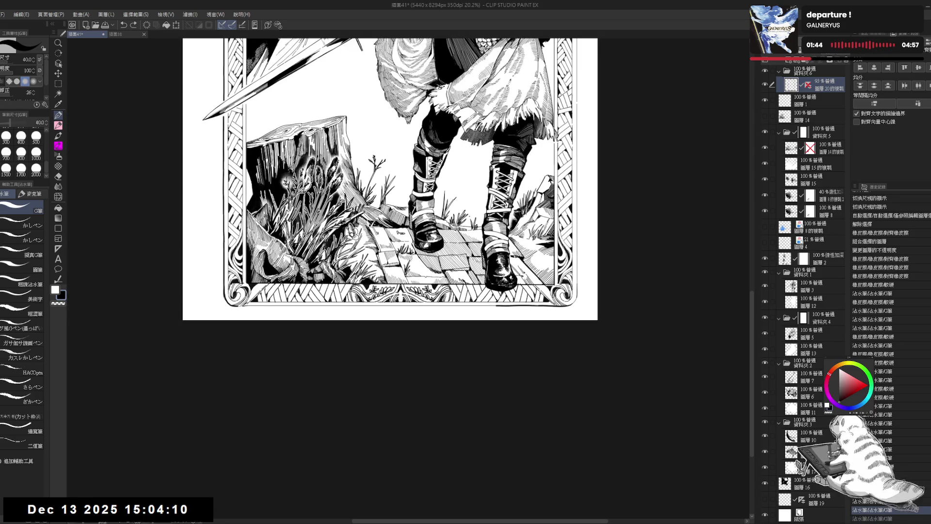
key("r")
mouse_move(482, 234)
left_mouse_down()
mouse_move(556, 349)
mouse_move(533, 311)
mouse_move(548, 298)
left_mouse_up()
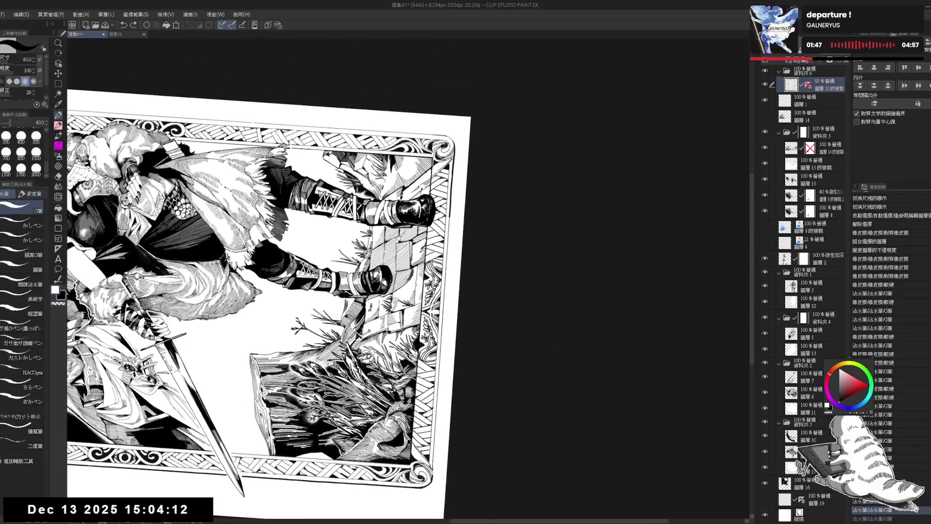
left_click_drag(454, 204, 436, 189)
key("e")
key("bracketright")
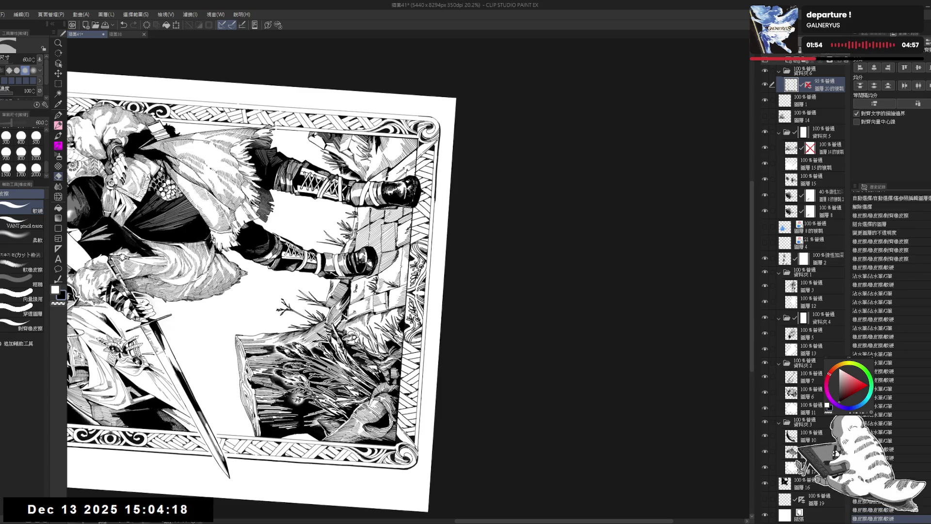
key("p")
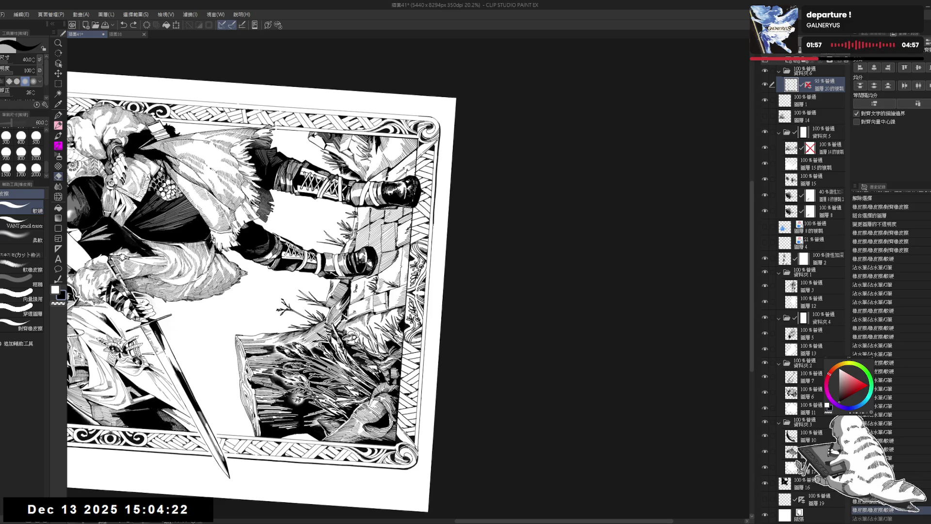
key("ctrl+y")
key("ctrl+y")
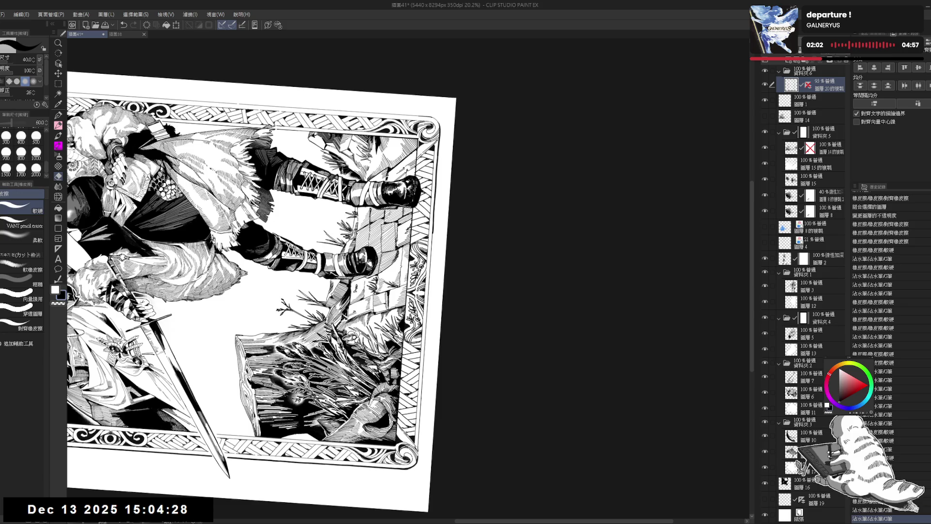
Tilt the page the other way, undo a pen stroke, and enlarge the eraser to 70
key("r")
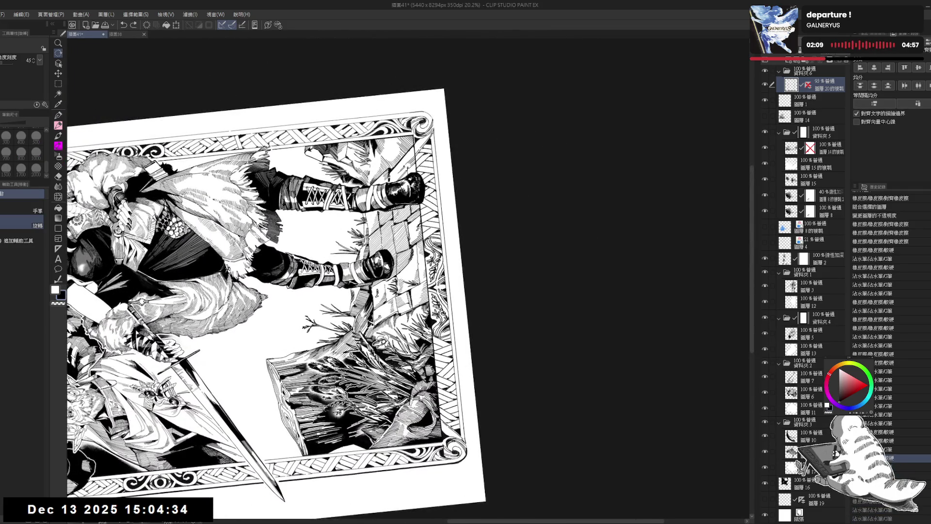
left_click_drag(438, 145, 472, 152)
key("p")
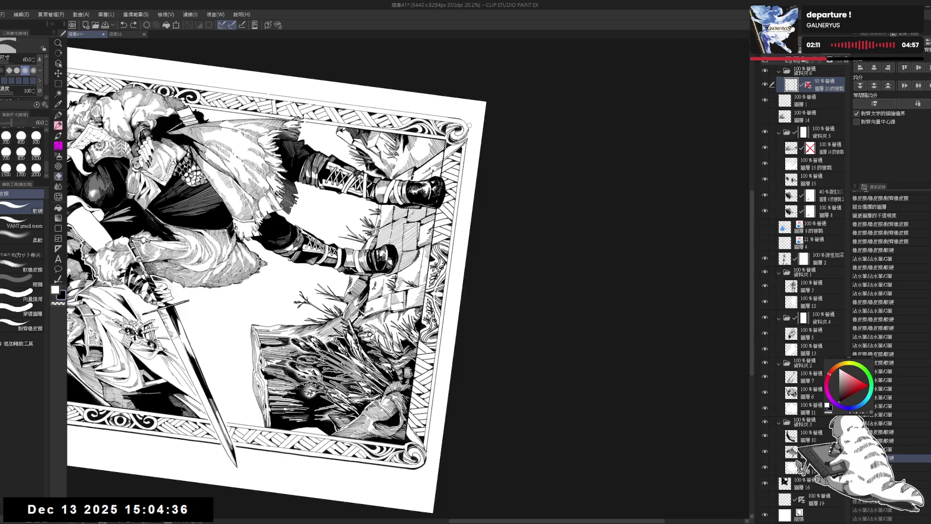
key("ctrl+z")
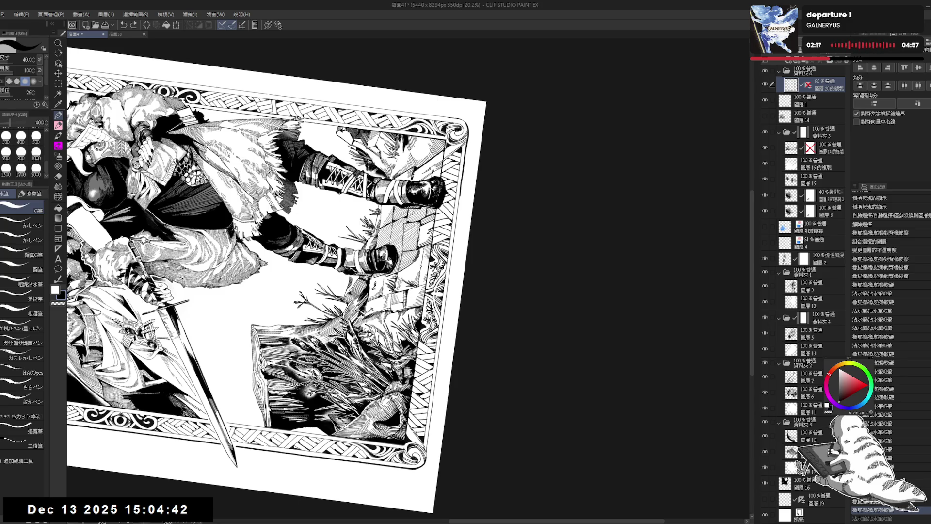
key("minus")
key("e")
key("minus")
key("bracketright")
Erase three small spots at the border edge, trying and undoing two short pen strokes
left_click(452, 173)
left_click(451, 177)
left_click(451, 181)
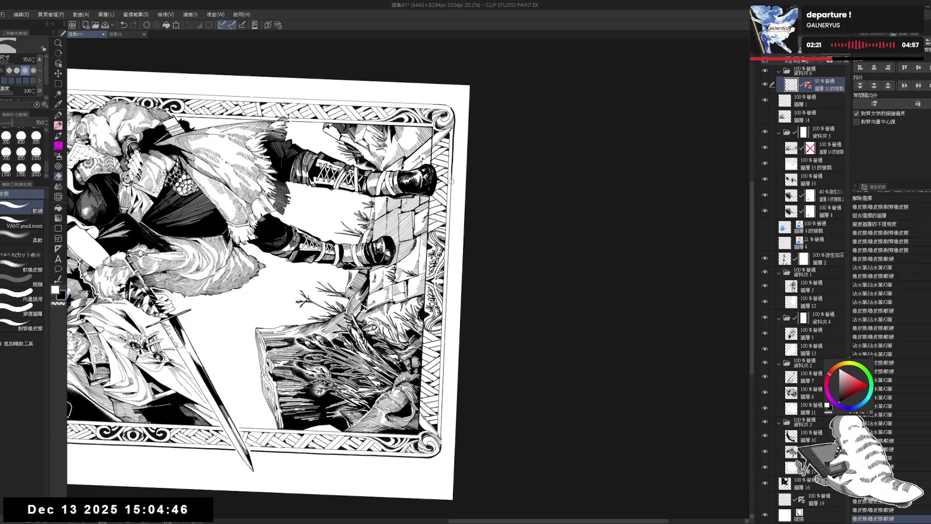
key("p")
left_click_drag(451, 186, 451, 192)
key("ctrl+z")
key("ctrl+z")
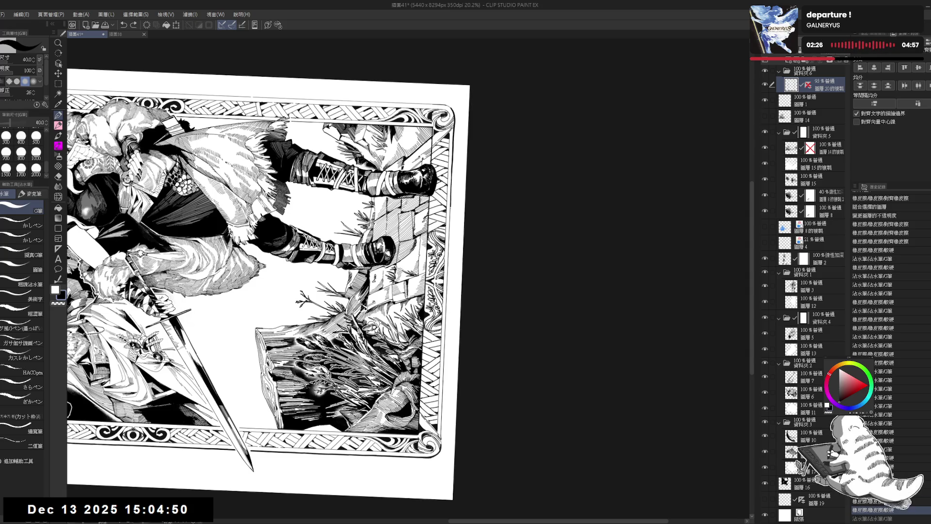
scroll(267, 271, "down", 1)
left_click_drag(447, 201, 446, 214)
key("ctrl+z")
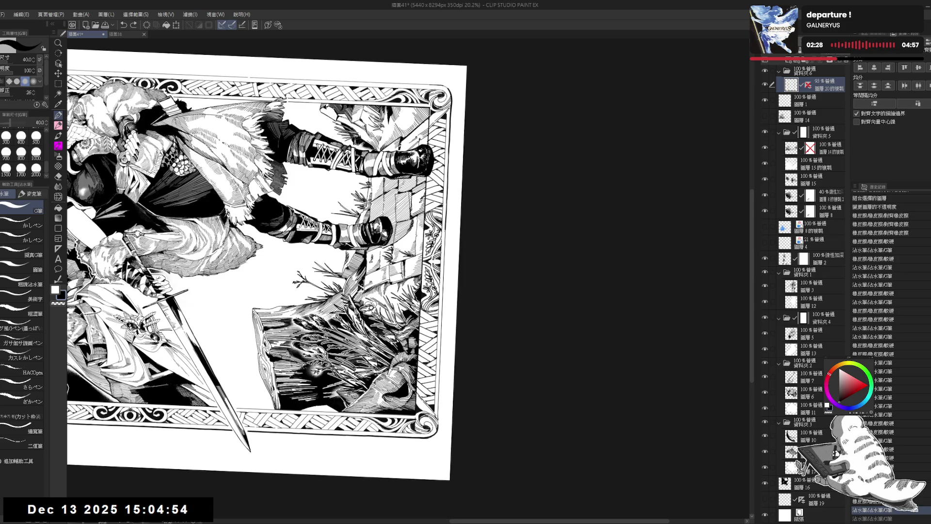
Reset rotation, zoom out, turn the page sideways, and ink a stroke near the border
key("ctrl+at")
key("ctrl+minus")
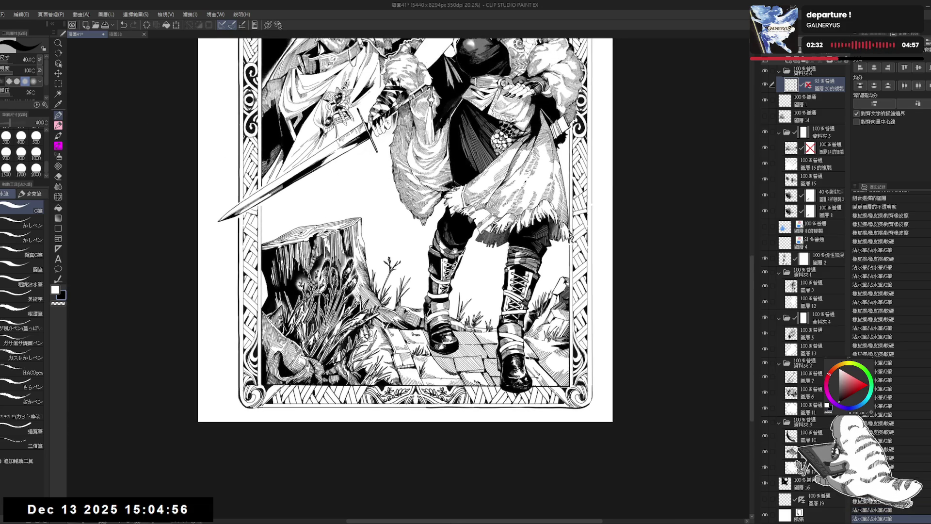
key("ctrl+minus")
key("r")
mouse_move(403, 441)
left_mouse_down()
mouse_move(244, 250)
mouse_move(338, 185)
mouse_move(341, 256)
left_mouse_up()
key("p")
key("ctrl+z")
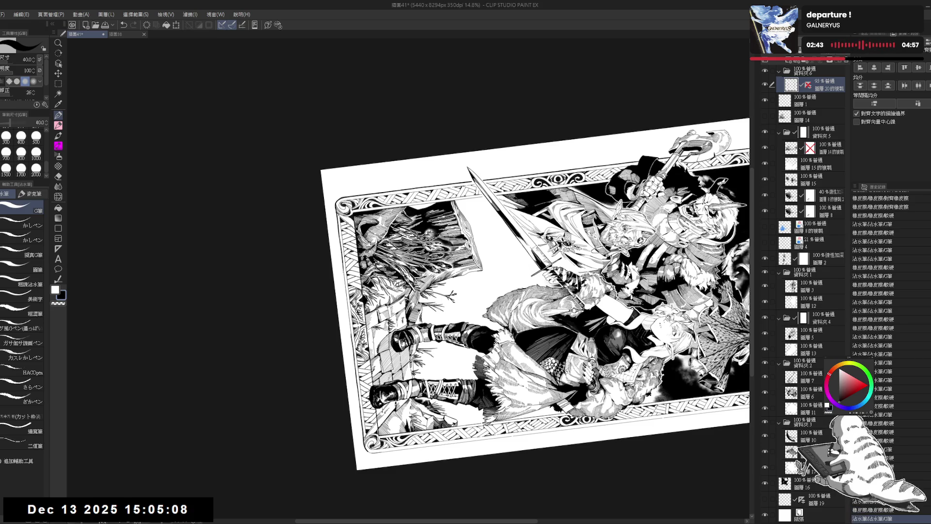
left_click_drag(341, 243, 342, 257)
scroll(534, 291, "down", 1)
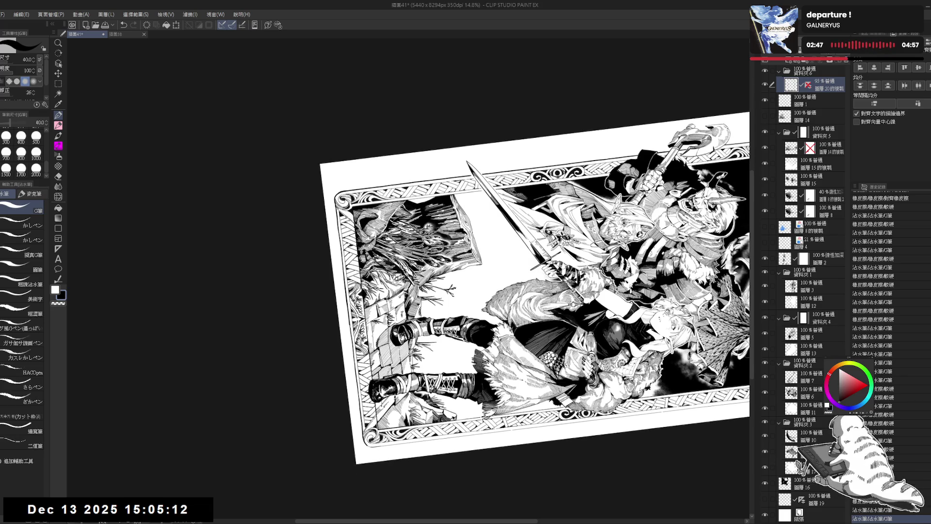
Reset the rotation, fit the whole page in the window, and undo the last stroke
key("ctrl+@")
key("ctrl+0")
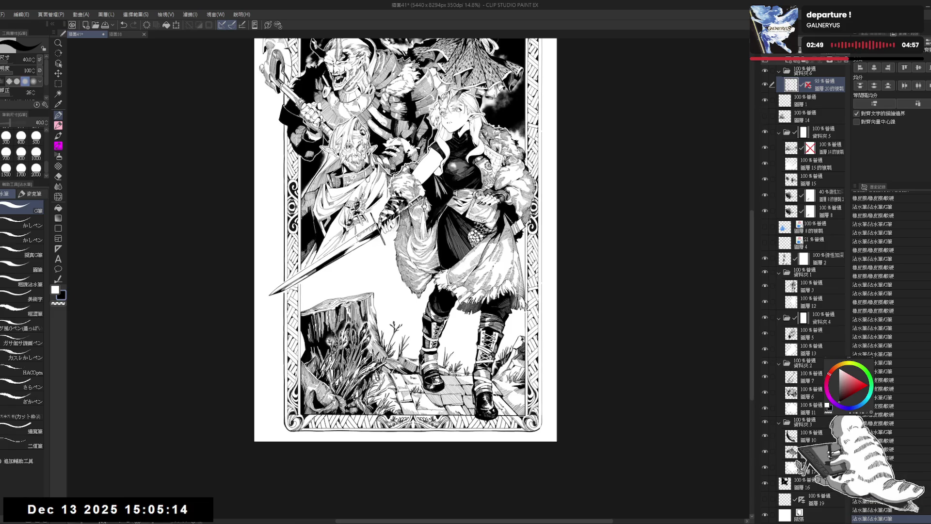
key("ctrl+minus")
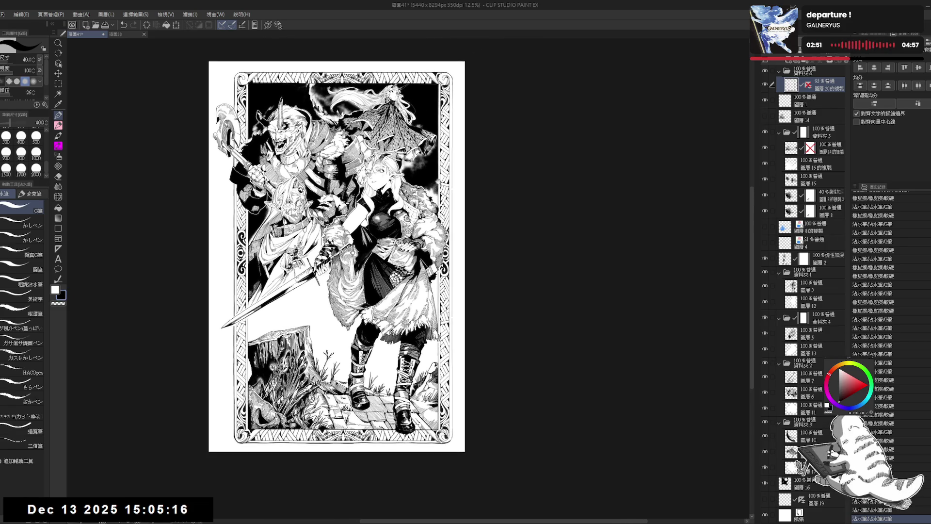
scroll(426, 291, "up", 3)
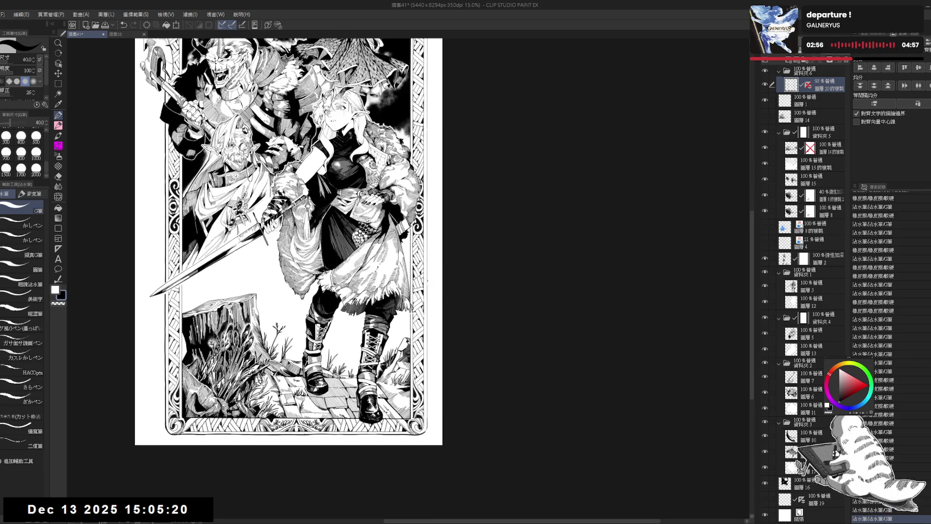
key("ctrl+z")
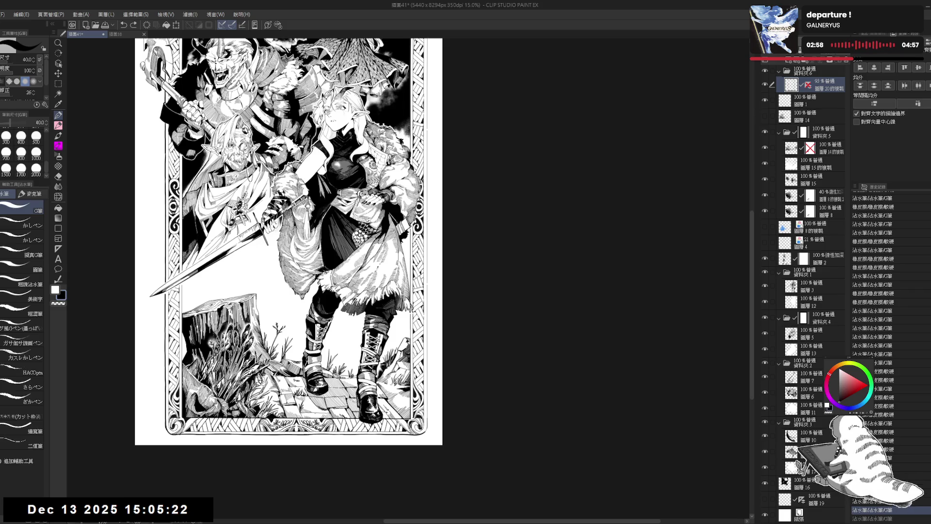
Erase a small spot beside the right border
scroll(289, 238, "down", 1)
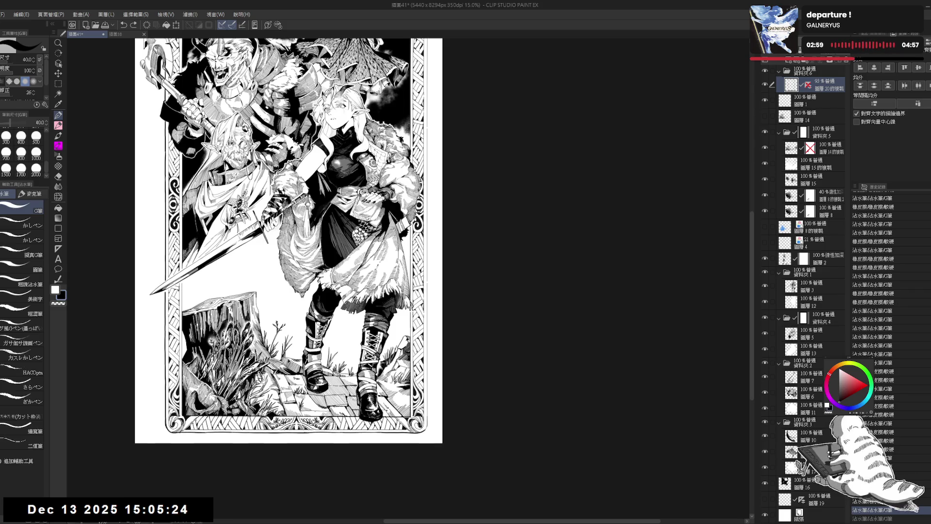
scroll(398, 329, "down", 1)
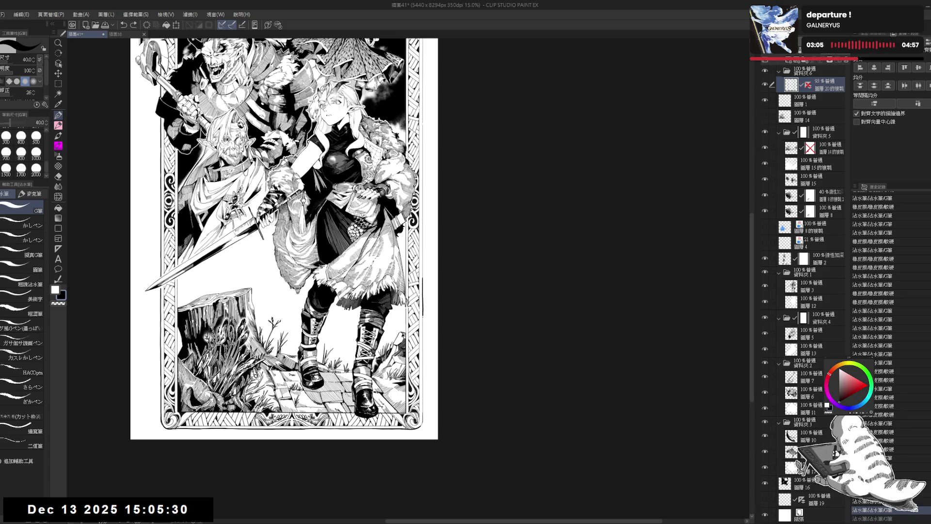
scroll(285, 239, "down", 1)
scroll(416, 288, "up", 1)
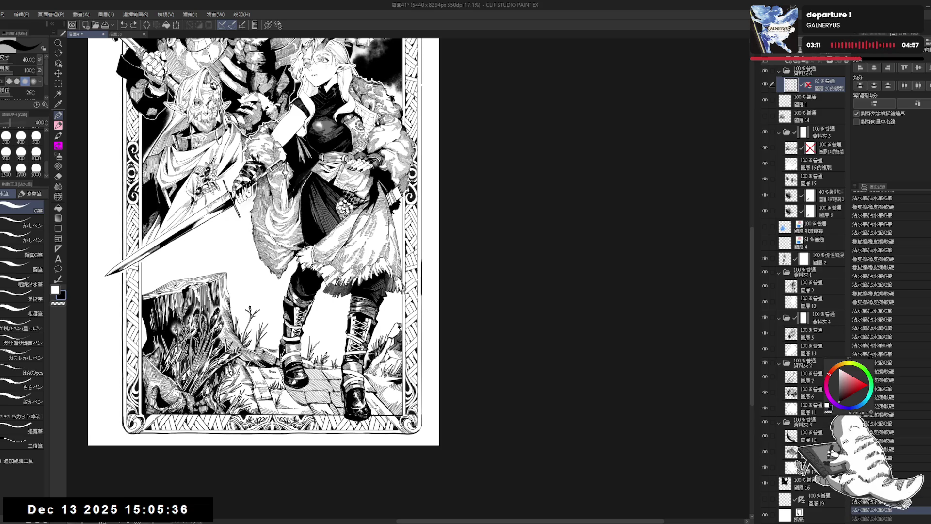
scroll(421, 343, "up", 1)
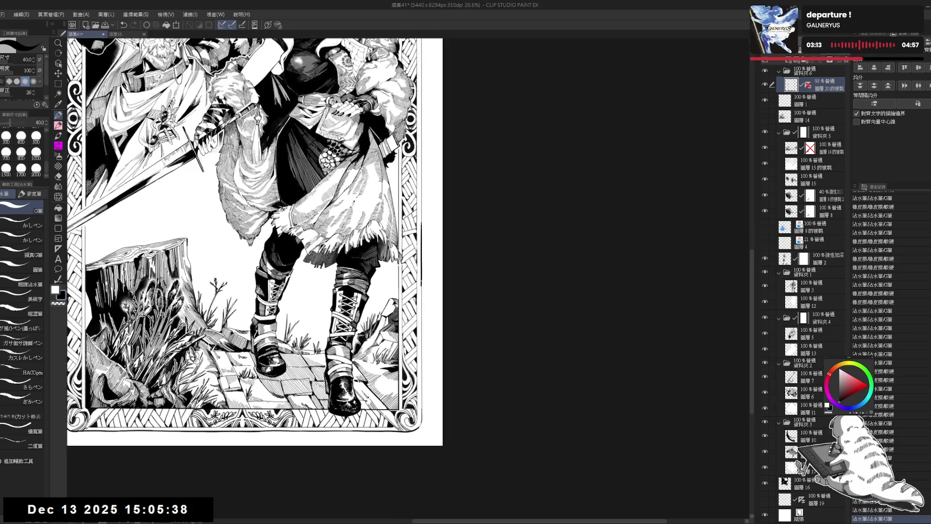
left_click_drag(421, 283, 422, 310)
Reduce the pen size to 30, undoing and then restoring the border stroke
key("ctrl+z")
key("bracketleft")
key("ctrl+z")
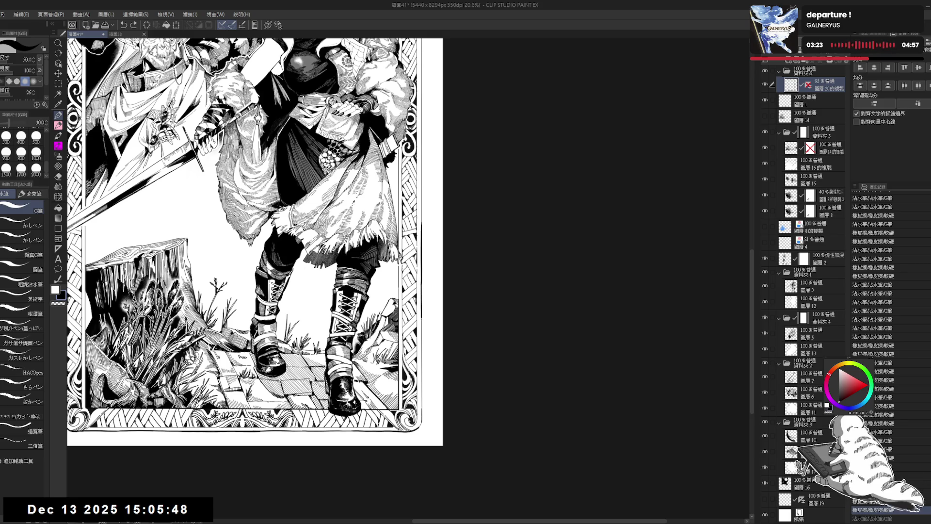
scroll(255, 243, "down", 1)
key("ctrl+y")
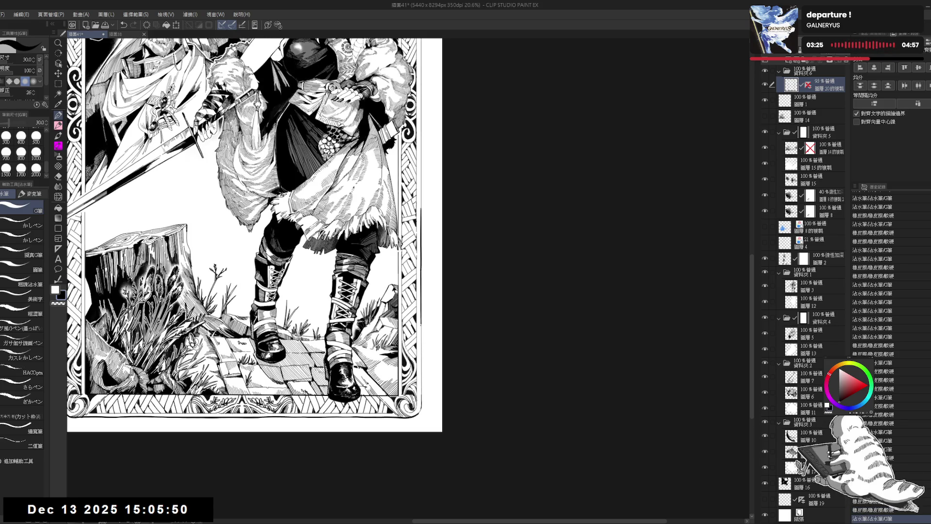
scroll(421, 342, "down", 1)
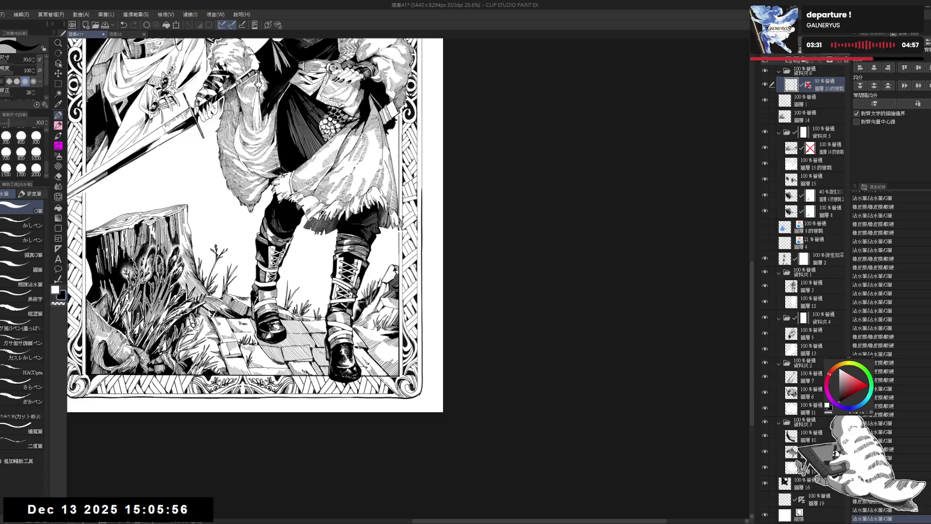
Return to the G pen and pan up to the elf and orc's upper bodies
key("e")
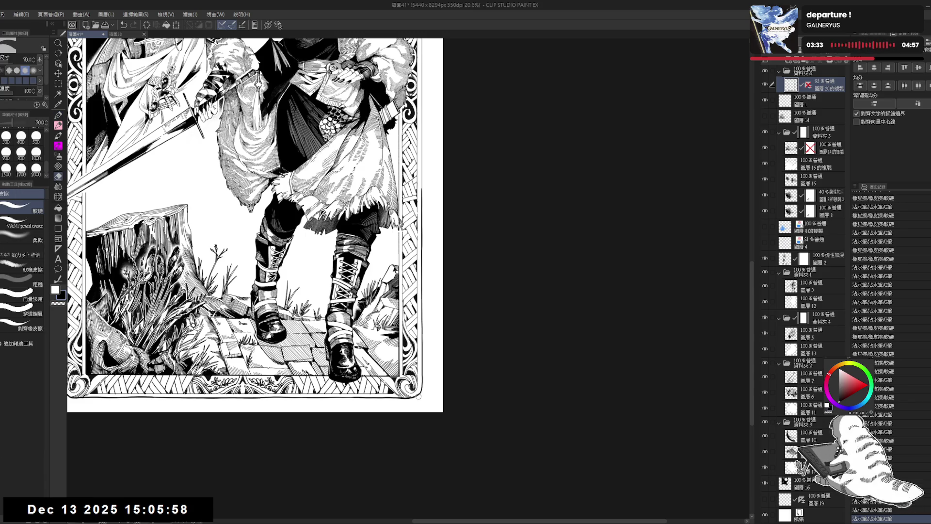
key("p")
scroll(450, 134, "up", 5)
mouse_move(450, 134)
left_mouse_down()
mouse_move(442, 140)
mouse_move(480, 400)
mouse_move(374, 417)
mouse_move(330, 364)
left_mouse_up()
Flip the canvas upside down, then draw and undo a short stroke near the border
key("r")
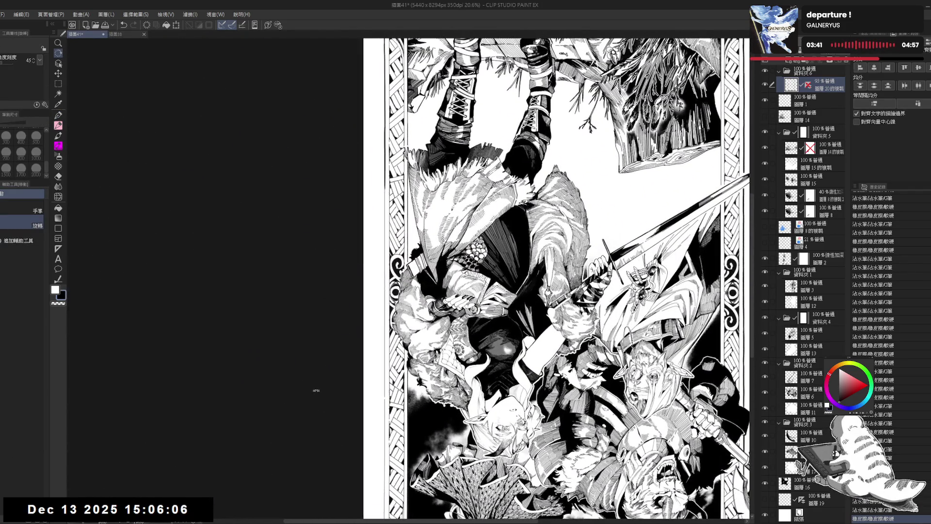
key("p")
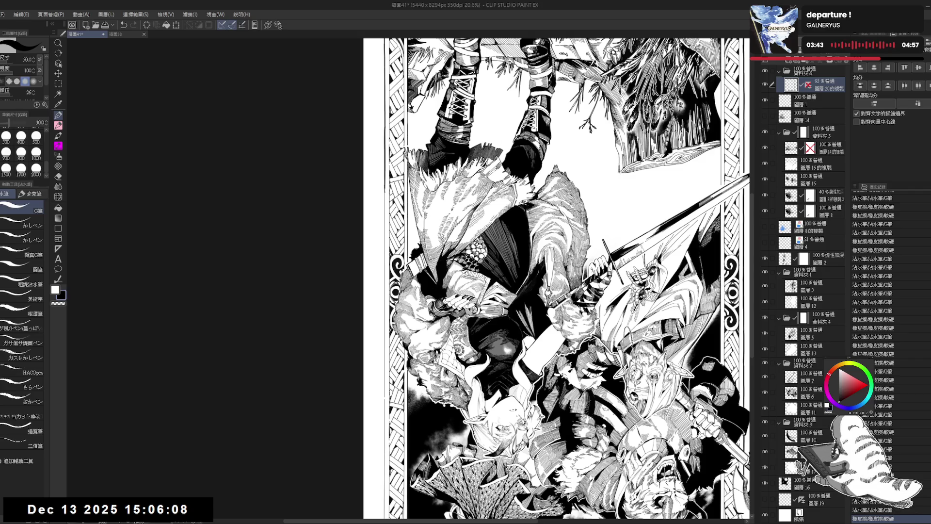
left_click_drag(385, 184, 386, 192)
key("ctrl+z")
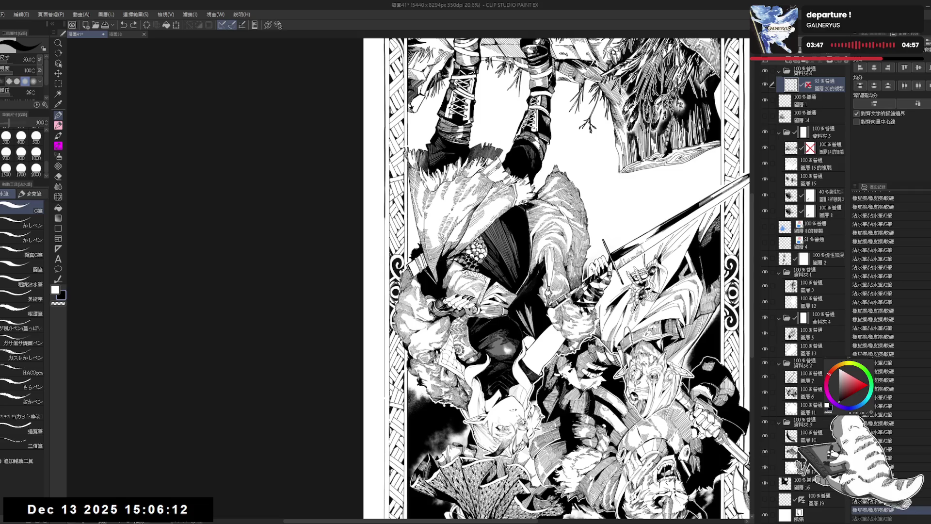
Toggle eraser and pen and move the view further along the border
scroll(556, 279, "down", 1)
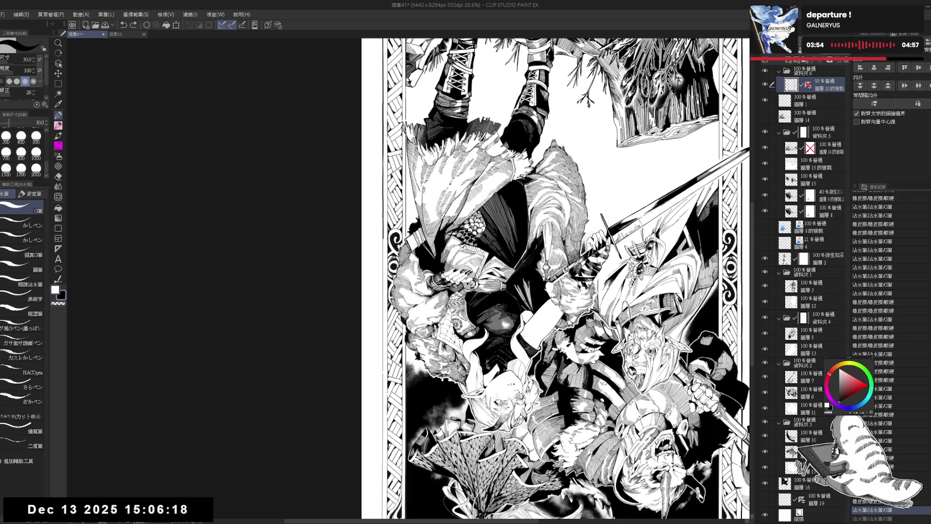
scroll(553, 278, "down", 3)
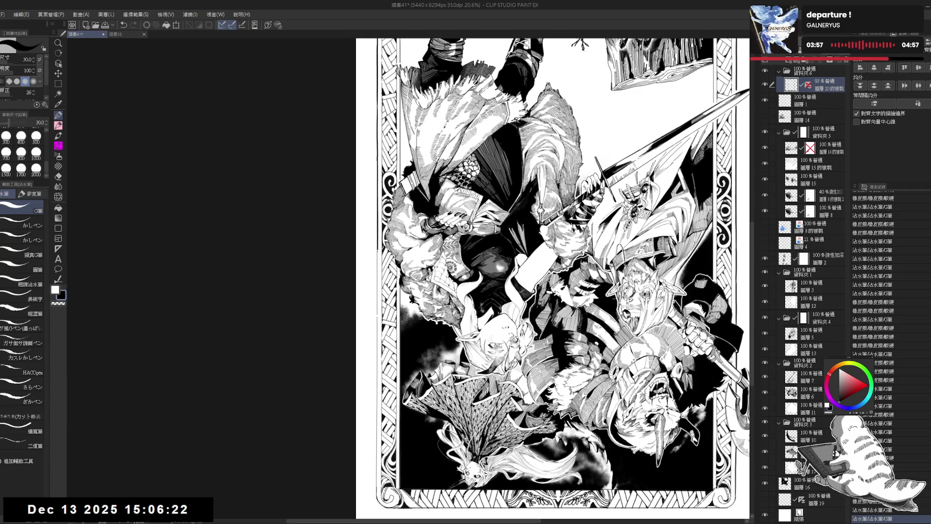
scroll(553, 279, "down", 2)
key("e")
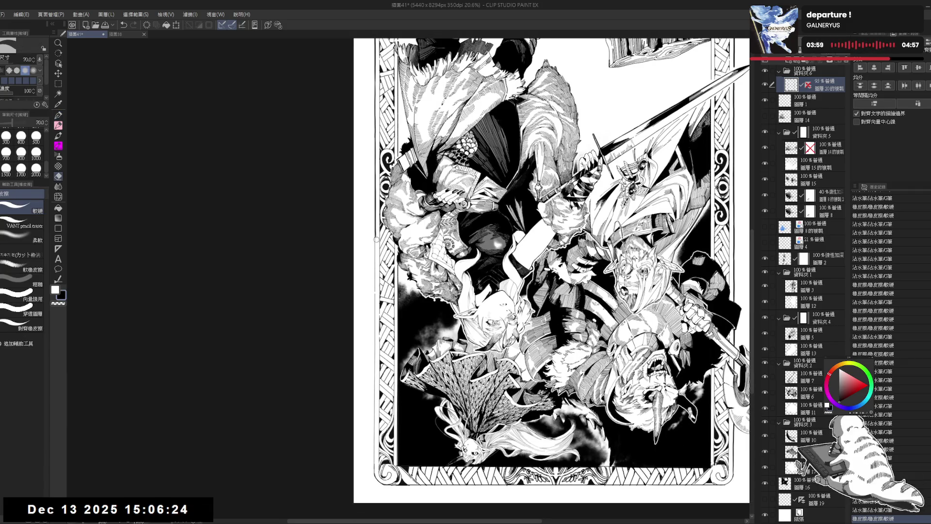
key("p")
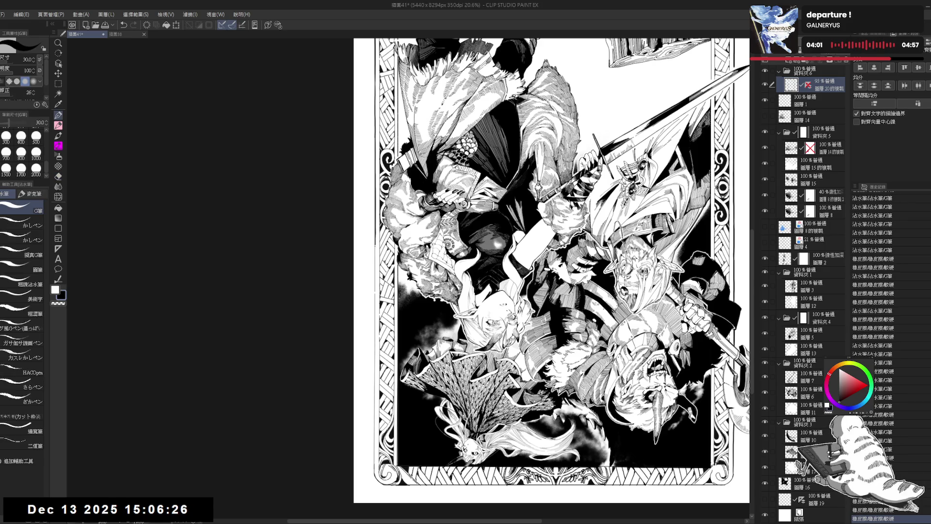
mouse_move(375, 292)
left_mouse_down()
mouse_move(373, 238)
mouse_move(369, 276)
left_mouse_up()
Erase small bits of ink near the border and draw a short dark mark on the frame
key("e")
key("p")
key("e")
key("p")
key("ctrl+z")
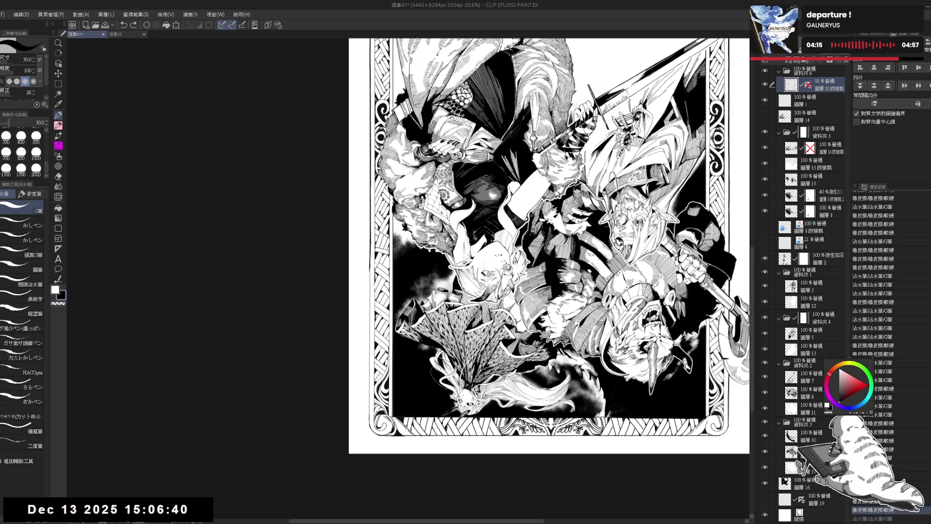
left_click_drag(369, 285, 370, 294)
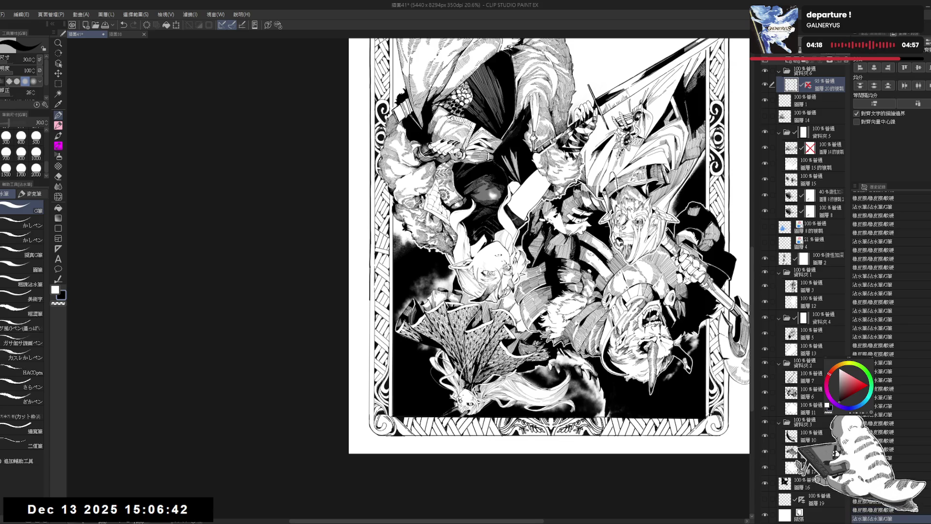
Draw and undo a short ink stroke on the border, then set the canvas upright
key("e")
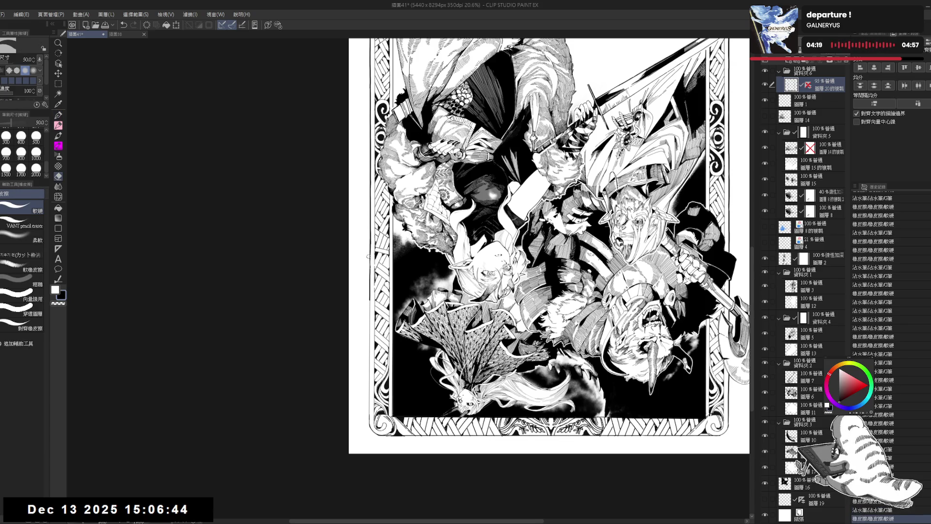
key("p")
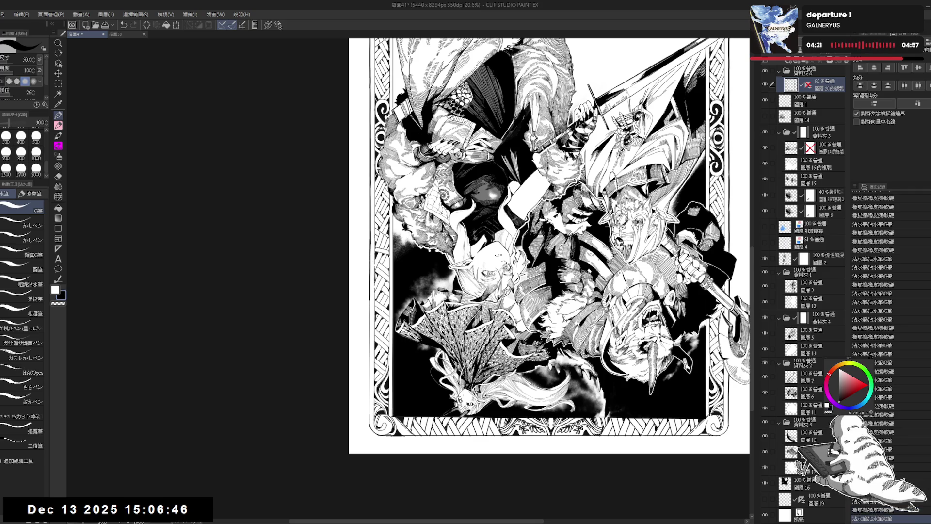
scroll(548, 242, "down", 2)
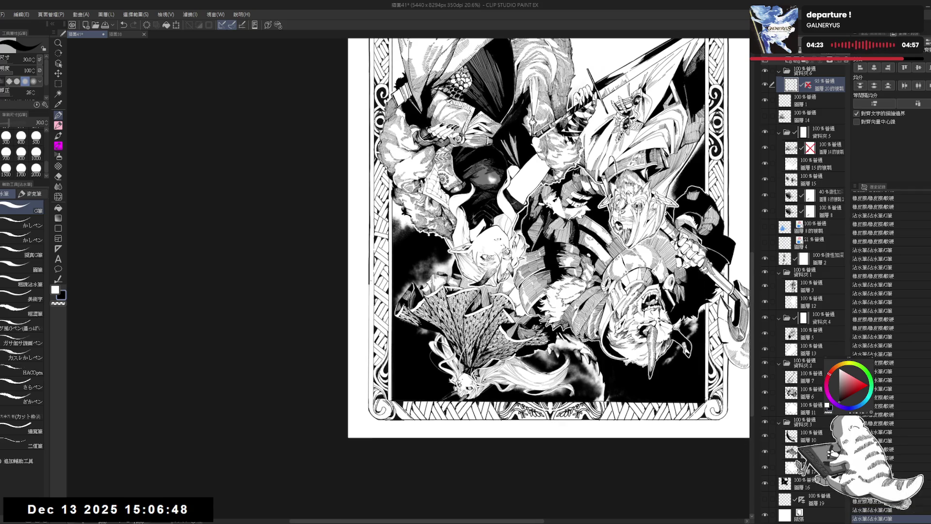
left_click_drag(370, 289, 373, 297)
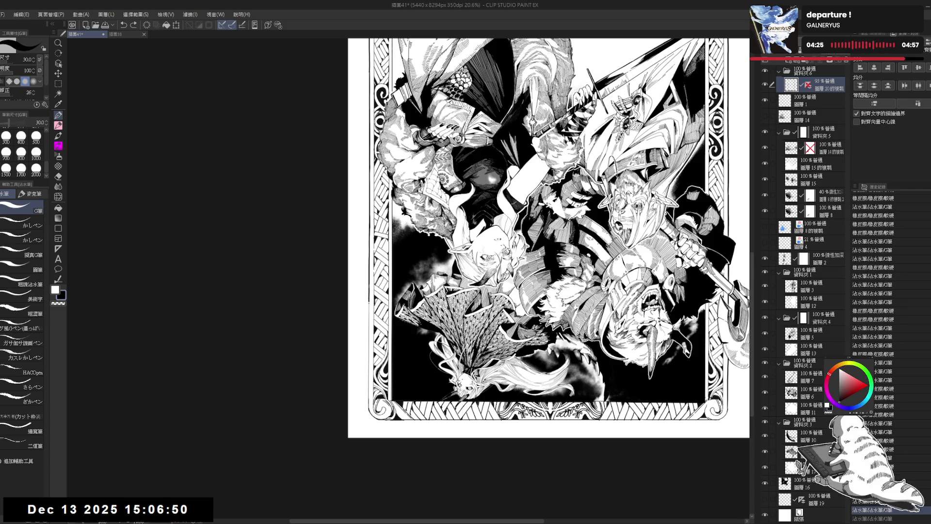
scroll(549, 237, "down", 1)
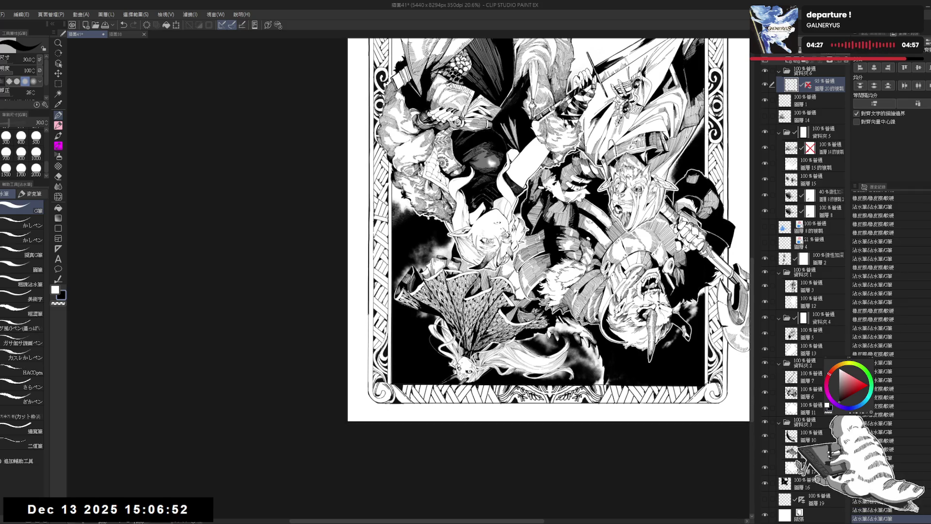
key("ctrl+z")
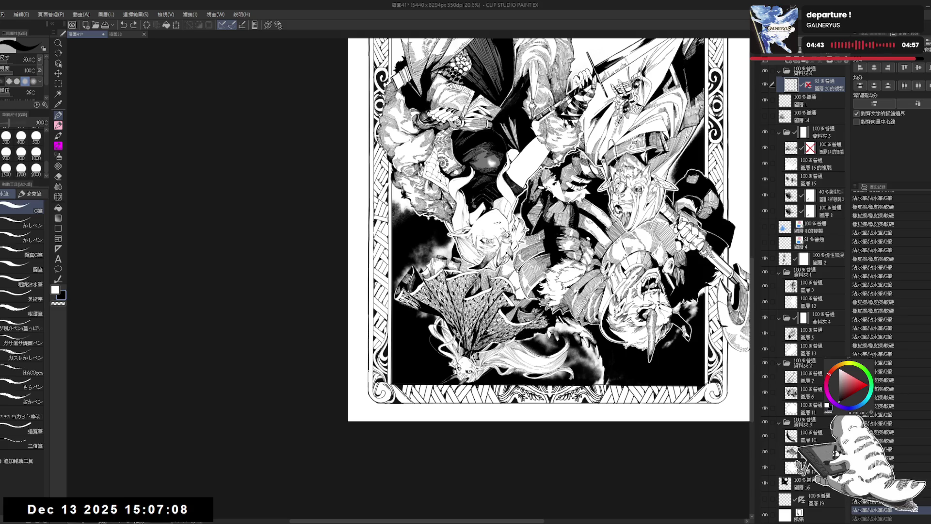
key("ctrl+@")
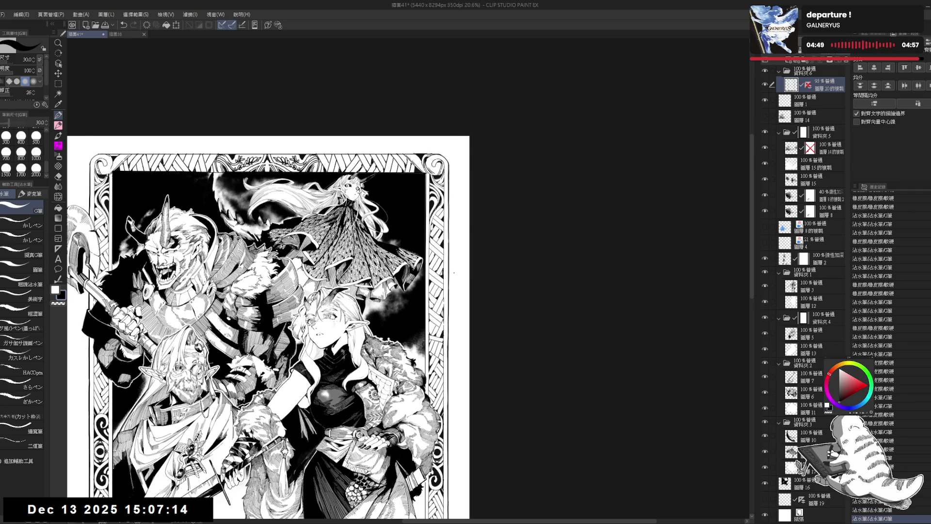
scroll(454, 272, "down", 2)
scroll(453, 267, "up", 3)
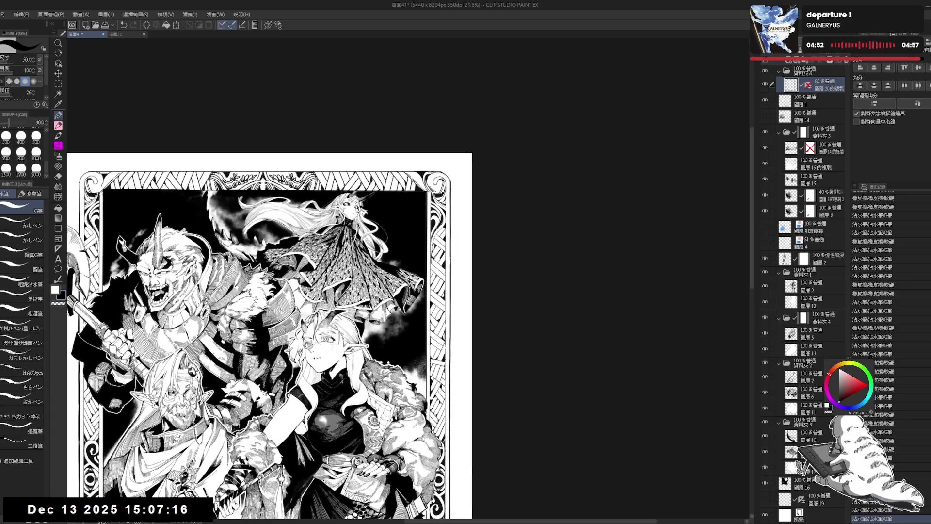
key("ctrl+z")
key("ctrl+y")
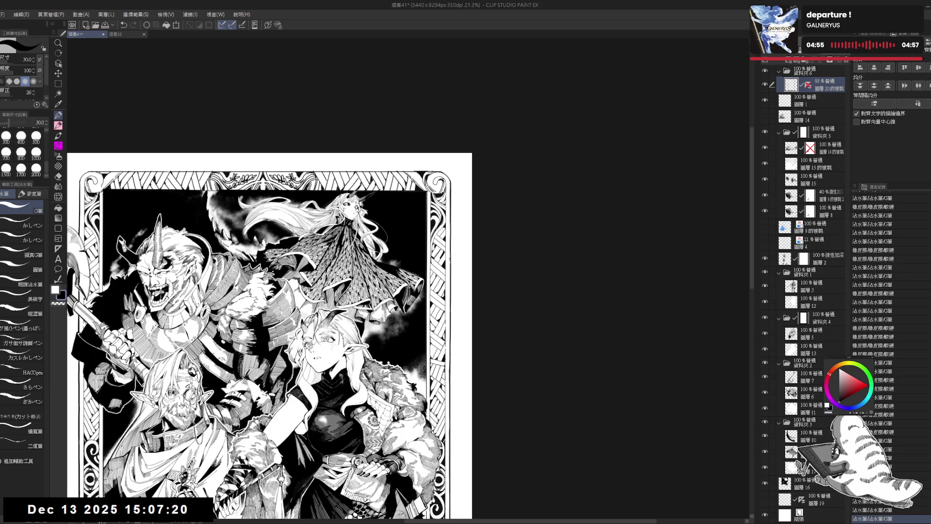
scroll(480, 202, "down", 1)
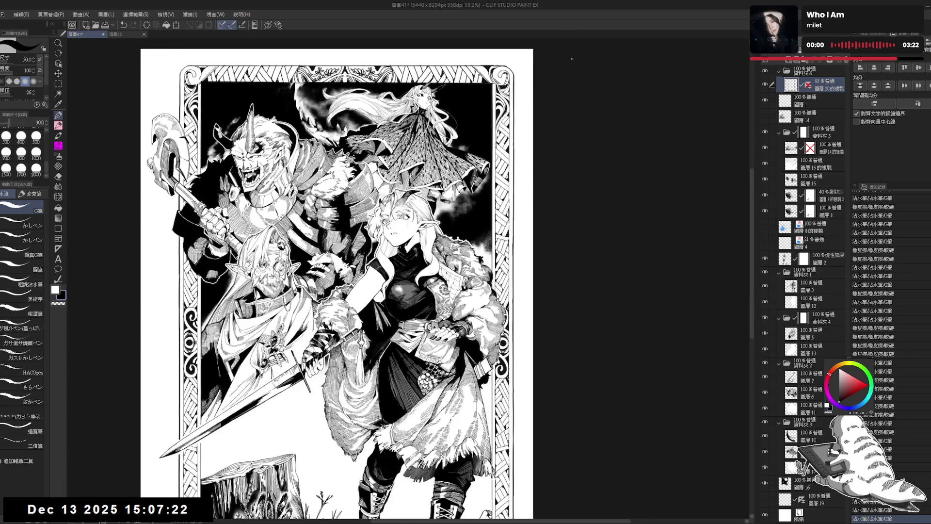
scroll(559, 87, "down", 3)
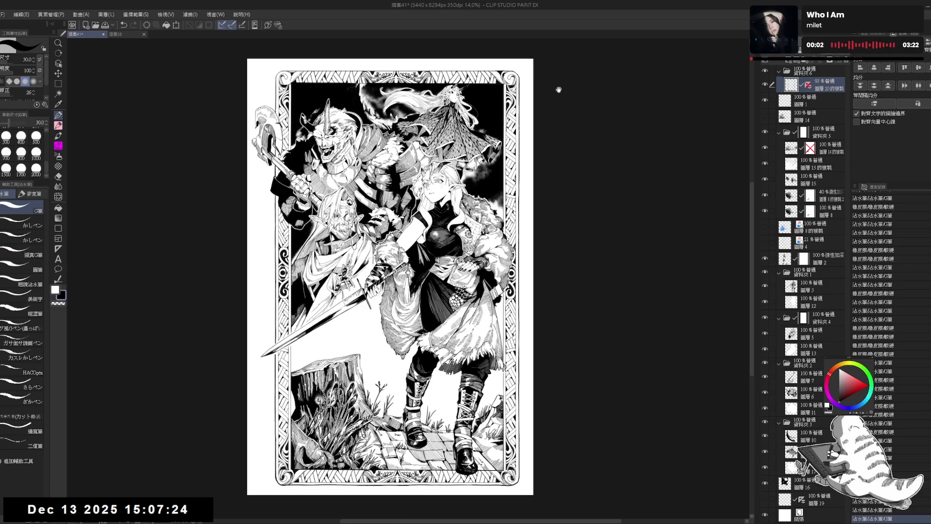
scroll(559, 89, "up", 3)
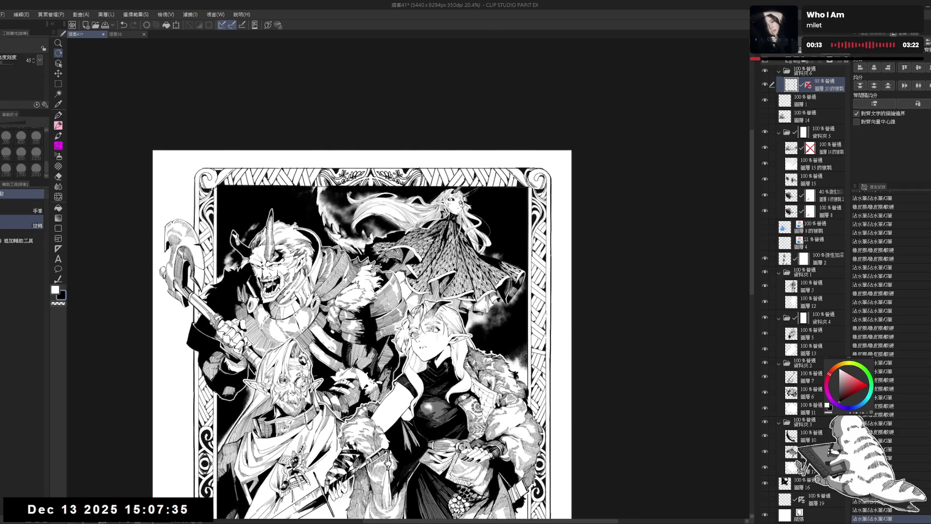
Rotate the view a quarter turn and erase a bit of ink near the left border
mouse_move(443, 228)
left_mouse_down()
mouse_move(412, 257)
mouse_move(402, 351)
left_mouse_up()
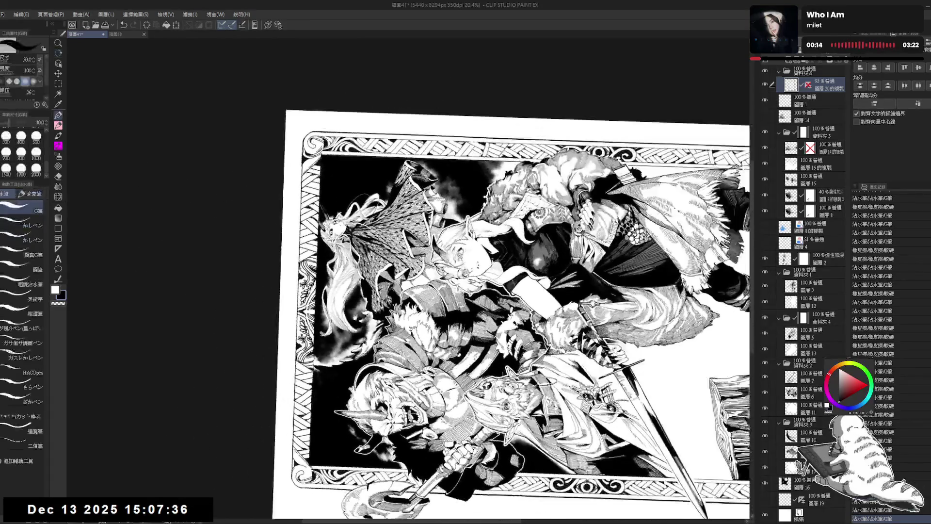
left_click_drag(437, 291, 523, 308)
key("ctrl+z")
key("ctrl+z")
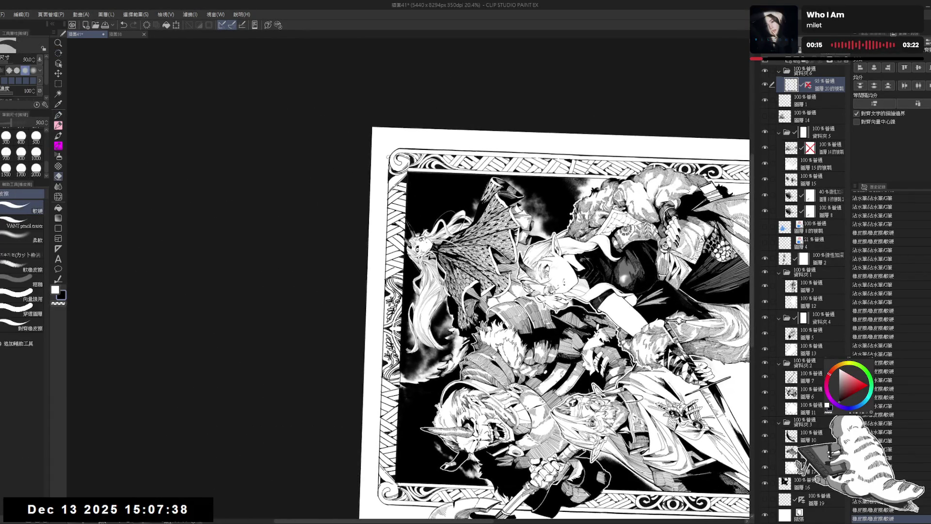
key("e")
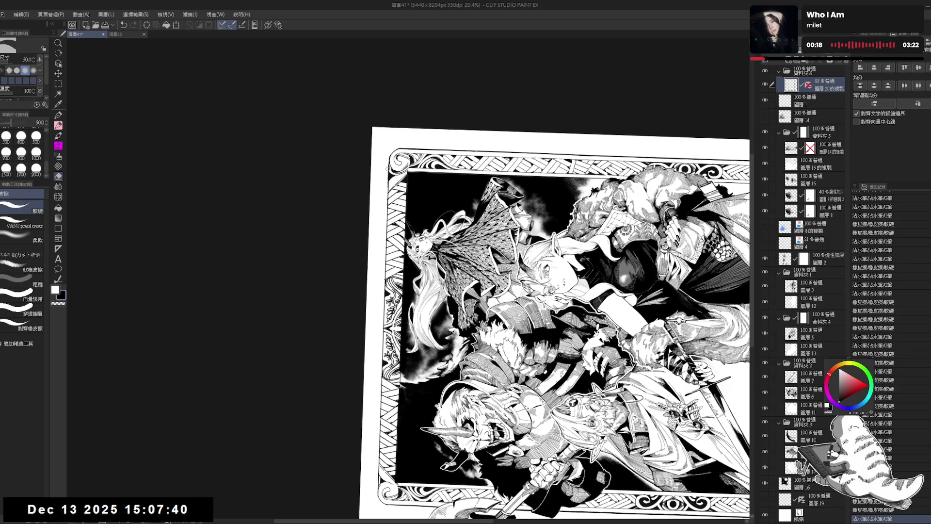
key("p")
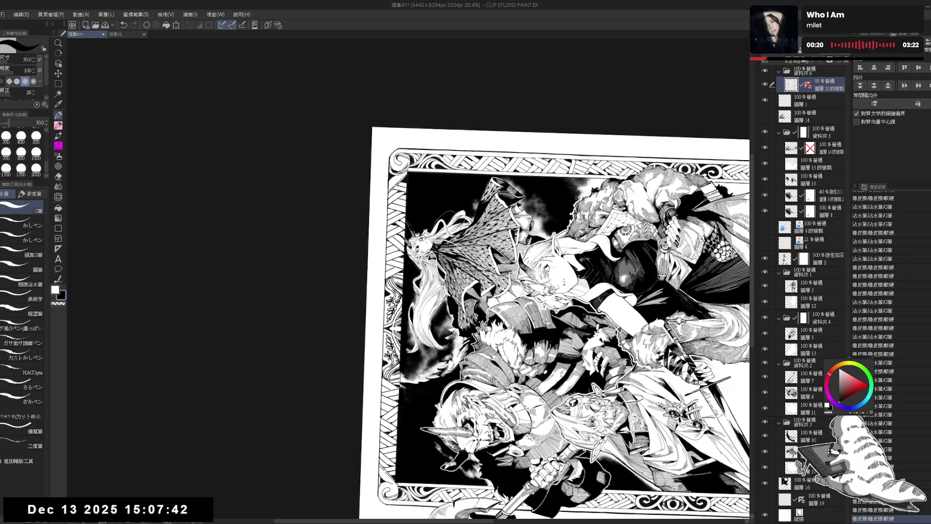
scroll(556, 318, "down", 1)
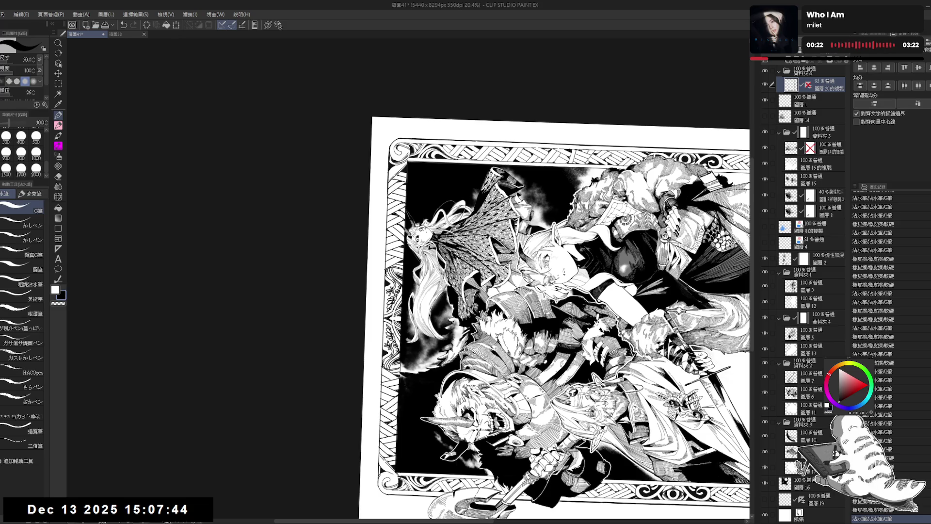
key("ctrl+z")
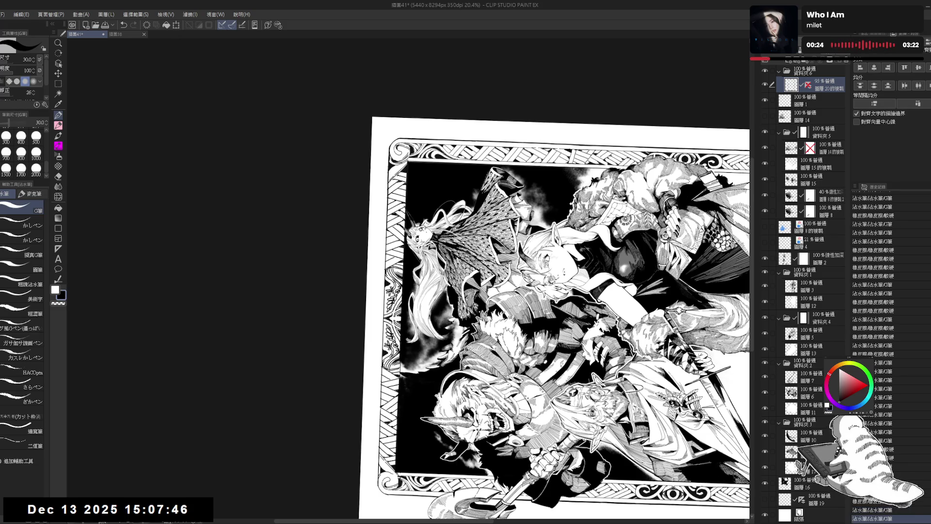
key("e")
left_click_drag(387, 163, 387, 170)
key("p")
scroll(385, 165, "up", 1)
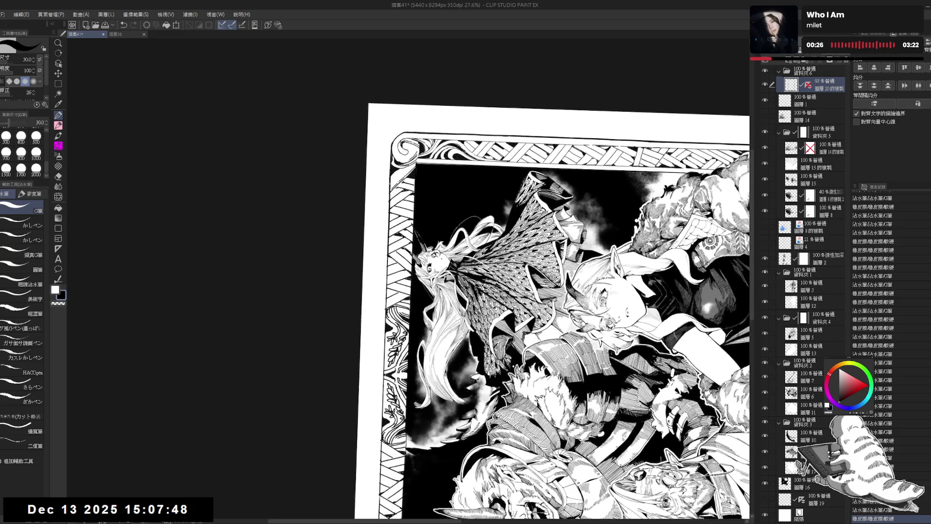
left_click(389, 183)
scroll(389, 226, "down", 2)
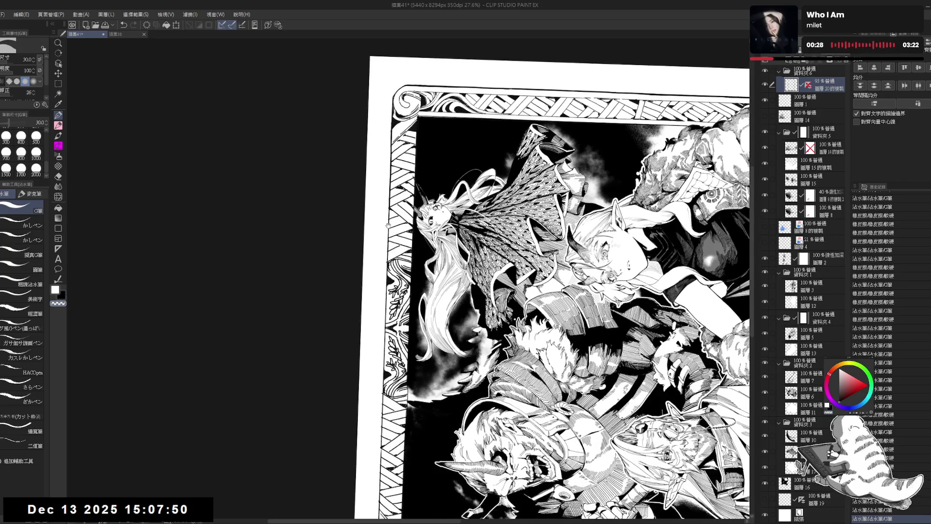
key("ctrl+z")
Ink short dark strokes along the frame's left border
left_click_drag(389, 218, 387, 279)
key("e")
key("p")
scroll(387, 265, "down", 2)
left_click_drag(389, 233, 389, 272)
scroll(388, 262, "down", 2)
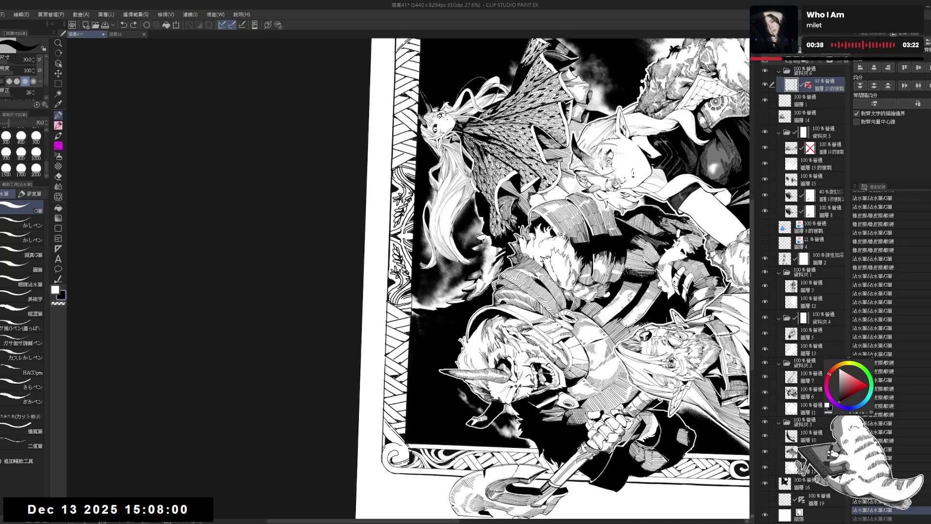
scroll(554, 278, "down", 2)
key("e")
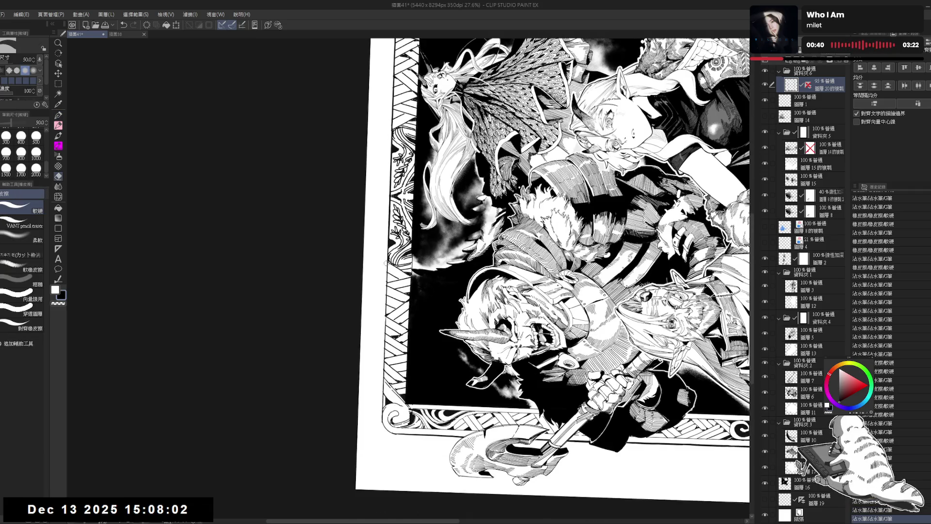
key("p")
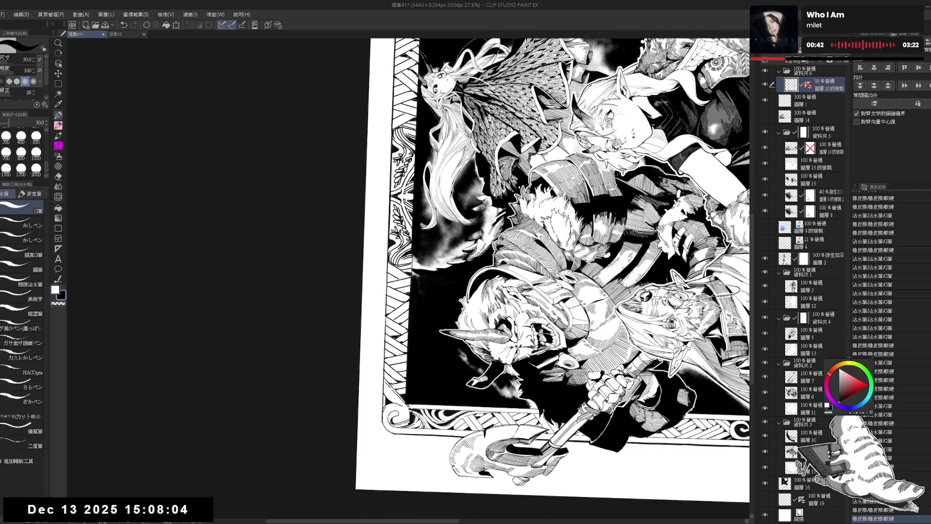
scroll(383, 272, "down", 2)
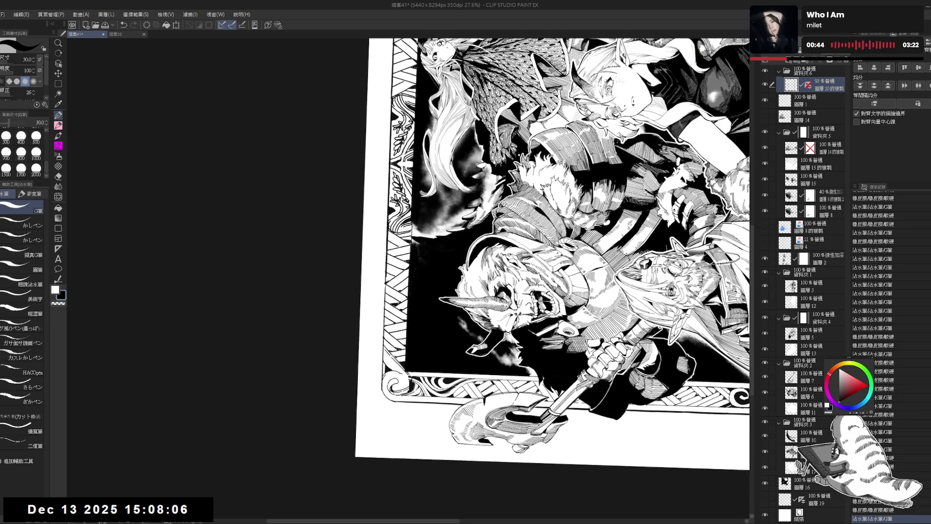
Erase two stray marks on the left border and redraw its lower stretch with the pen
key("e")
left_click(384, 272)
left_click(384, 279)
key("p")
left_click_drag(384, 271, 383, 338)
key("e")
key("p")
scroll(385, 284, "down", 2)
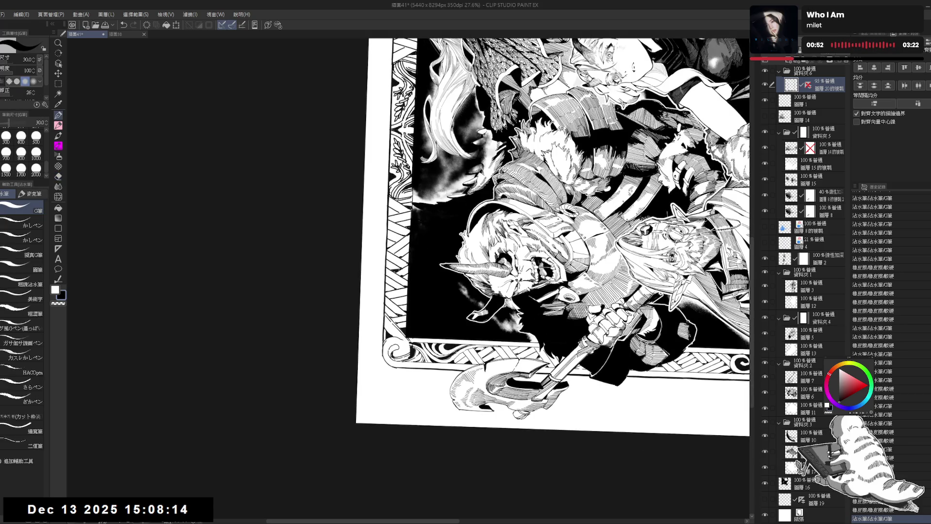
key("e")
key("p")
left_click_drag(384, 300, 386, 344)
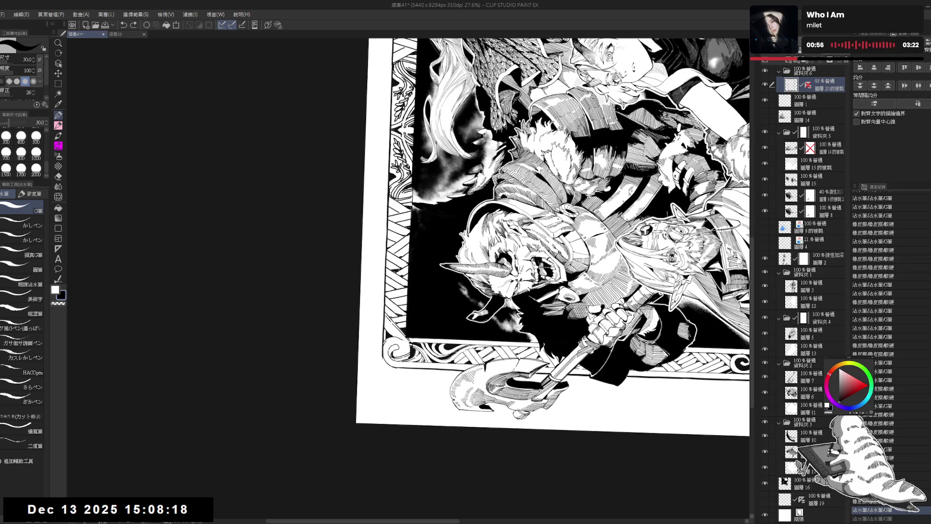
key("ctrl+y")
Rotate the view and erase small marks at the border's top-left corner, then straighten the view
key("r")
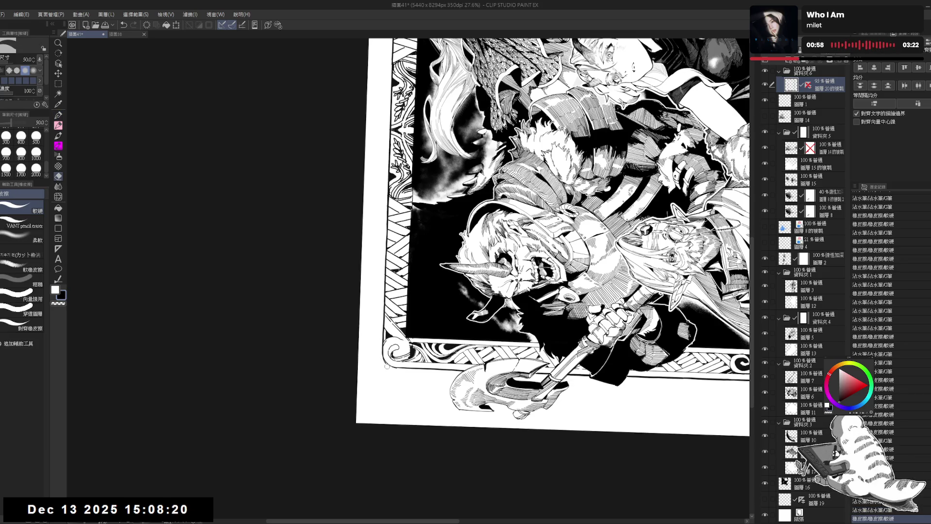
mouse_move(385, 365)
left_mouse_down()
mouse_move(334, 427)
mouse_move(437, 340)
left_mouse_up()
key("e")
left_click_drag(365, 260, 364, 270)
key("p")
left_click(364, 268)
key("ctrl+0")
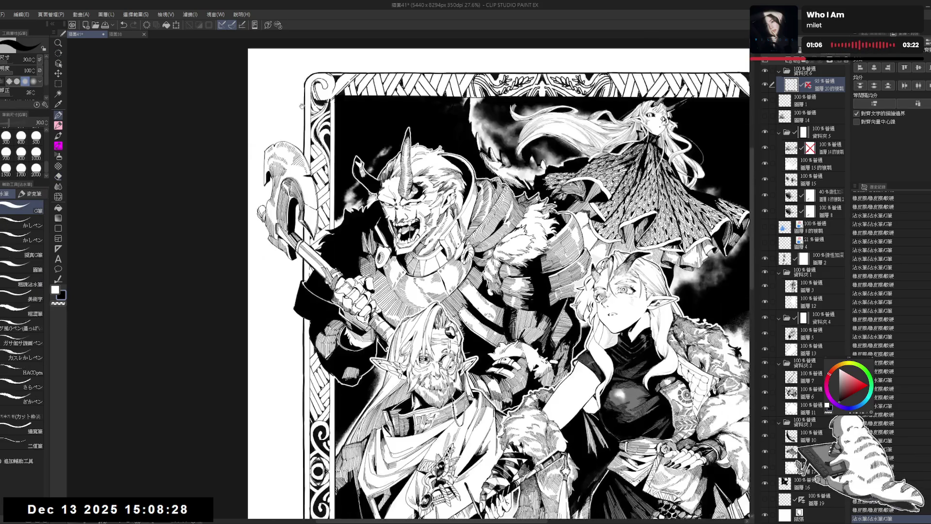
Zoom out until the whole upright page and its knotwork border fit the window
scroll(306, 99, "down", 1)
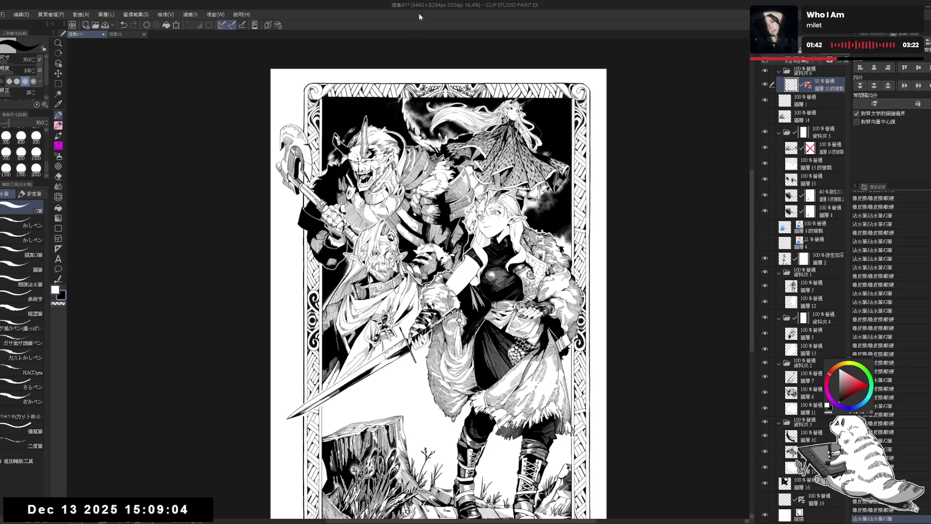
Zoom into the upper artwork, add small Analog G-pen (inky) touch-up strokes, then fit the page
left_click_drag(378, 137, 380, 62)
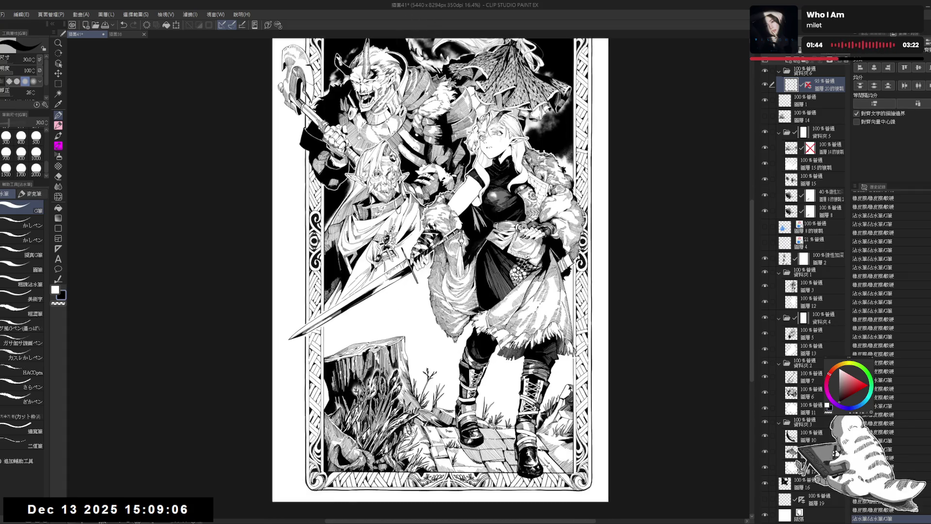
mouse_move(357, 113)
left_mouse_down()
mouse_move(368, 154)
mouse_move(342, 159)
left_mouse_up()
scroll(368, 155, "up", 2)
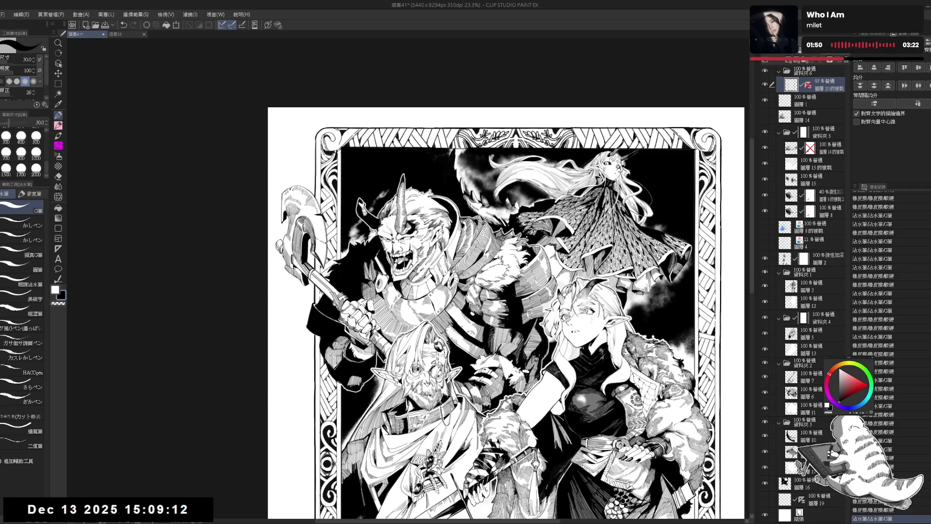
left_click_drag(329, 137, 333, 144)
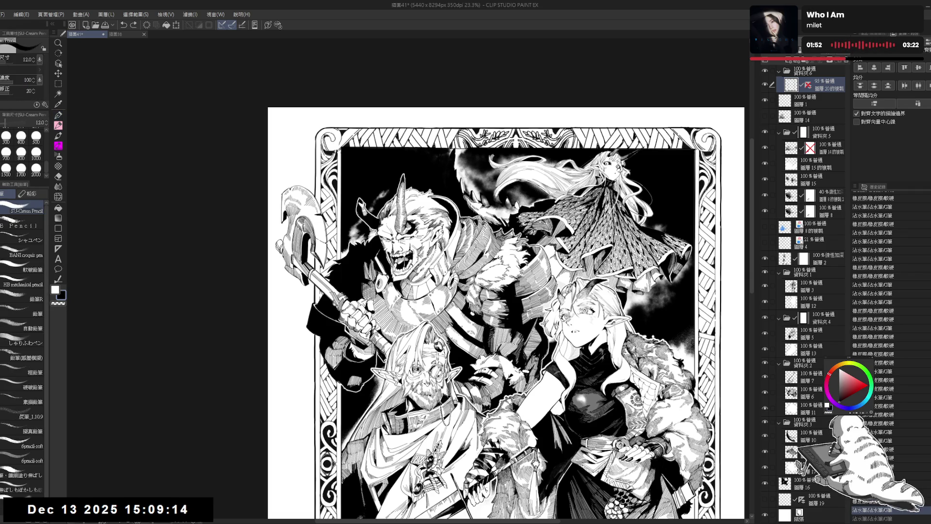
left_click(21, 331)
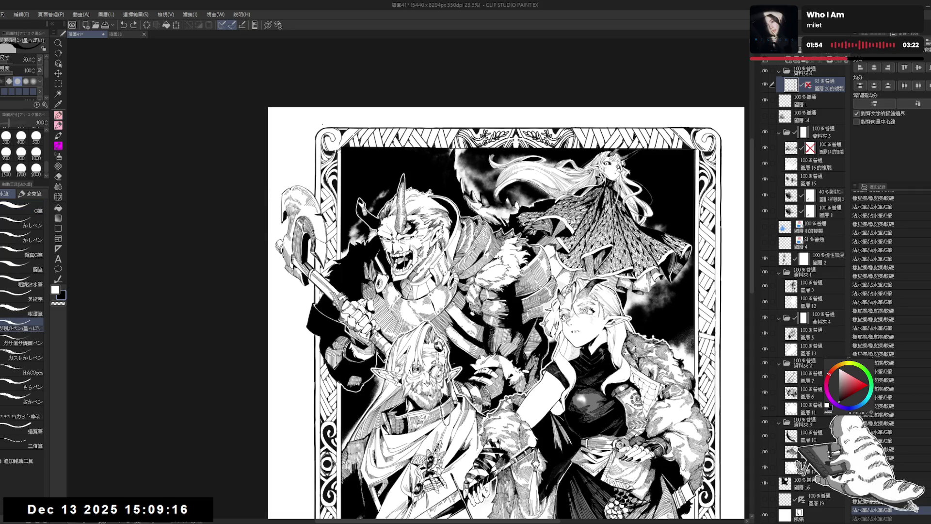
left_click_drag(330, 138, 342, 145)
key("ctrl+y")
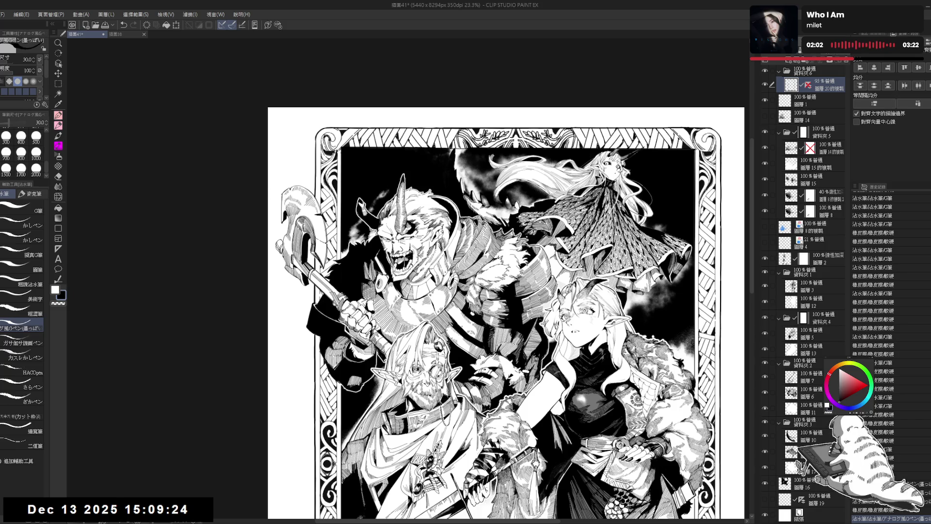
left_click_drag(456, 311, 358, 325)
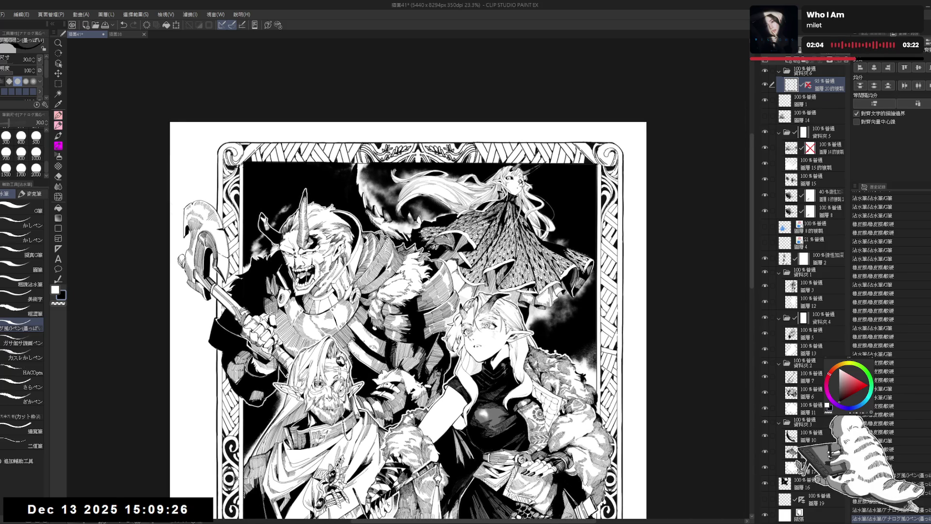
left_click_drag(183, 507, 185, 510)
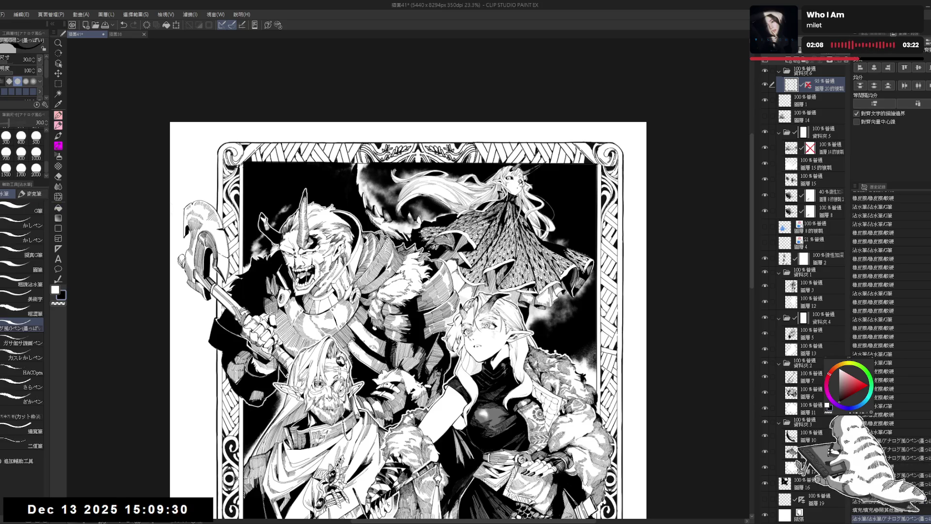
key("ctrl+minus")
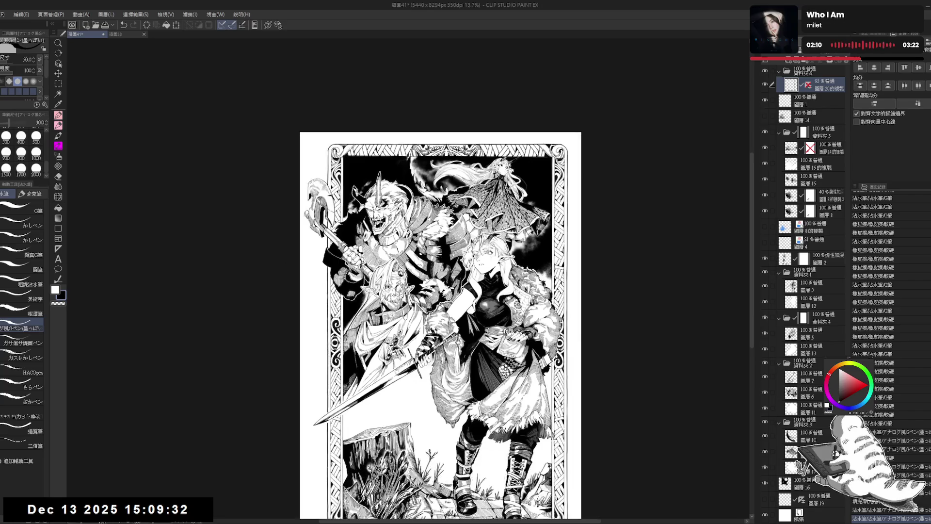
scroll(427, 286, "down", 2)
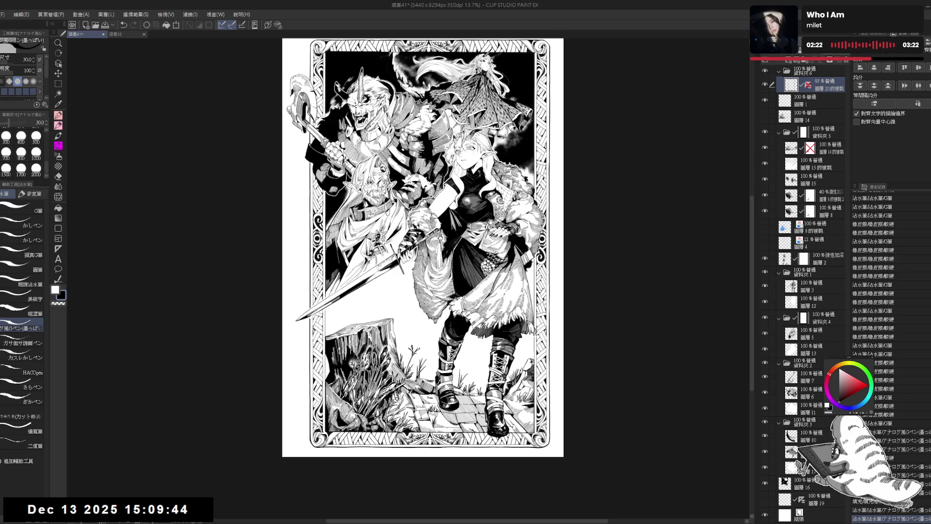
scroll(423, 248, "down", 2)
scroll(423, 247, "up", 2)
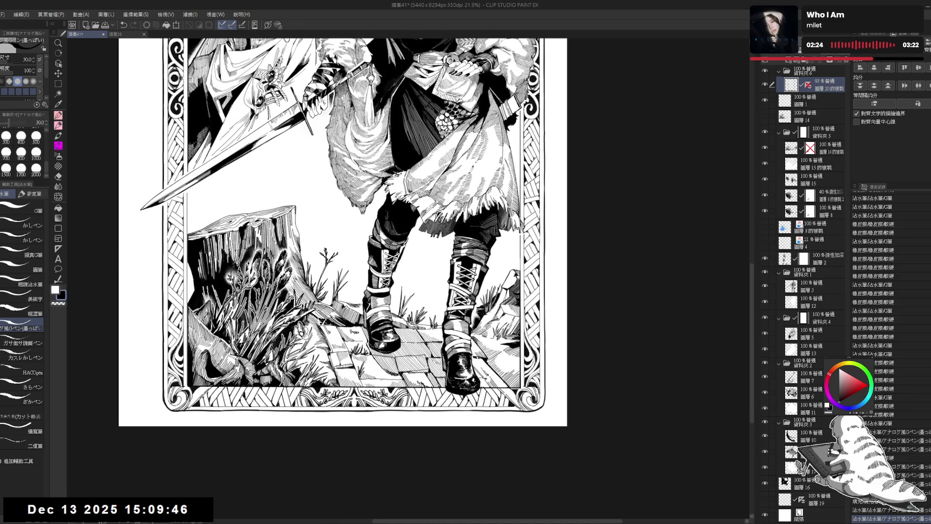
left_click(820, 286)
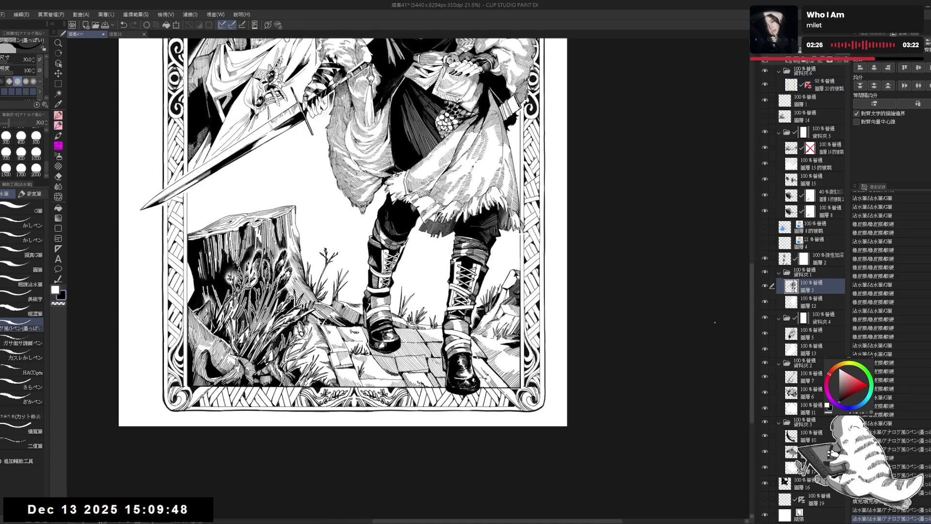
key("^")
key("bracketright")
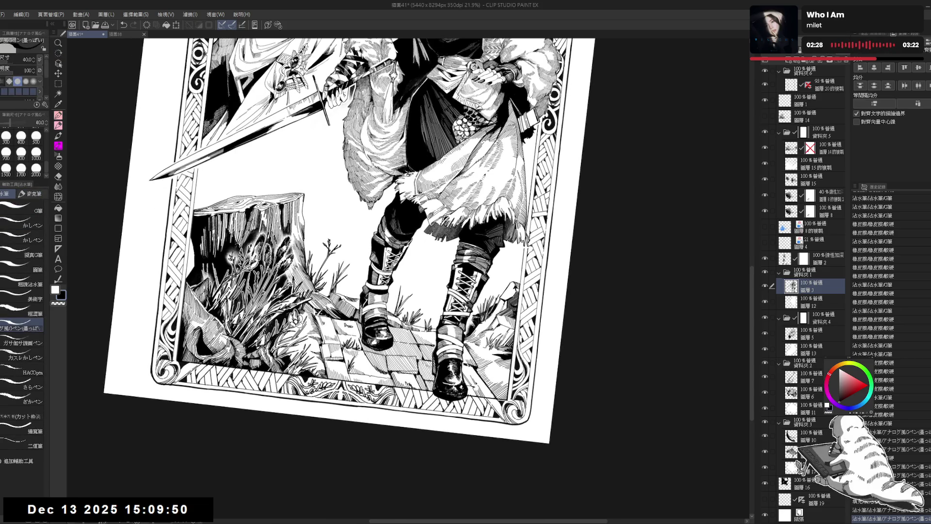
mouse_move(328, 73)
left_mouse_down()
mouse_move(505, 201)
mouse_move(507, 235)
left_mouse_up()
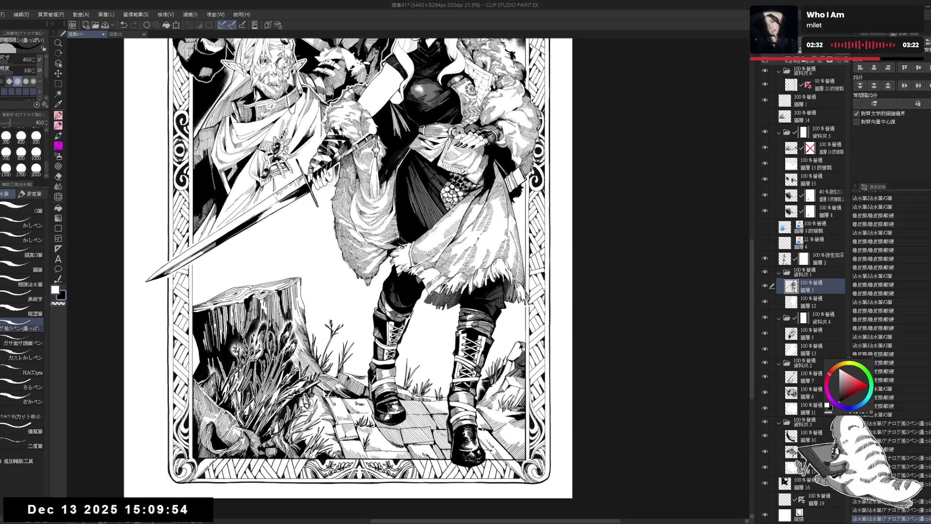
scroll(488, 205, "down", 4)
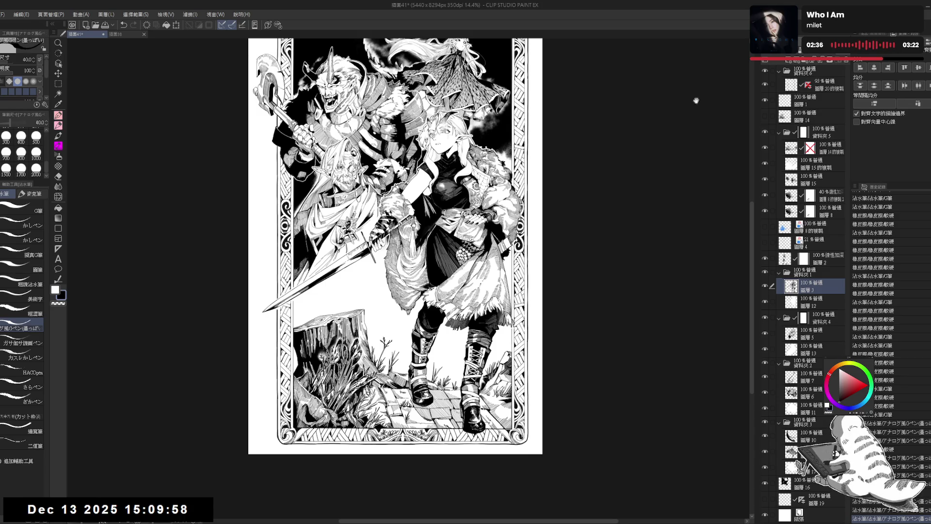
left_click_drag(696, 101, 705, 133)
left_click(825, 85)
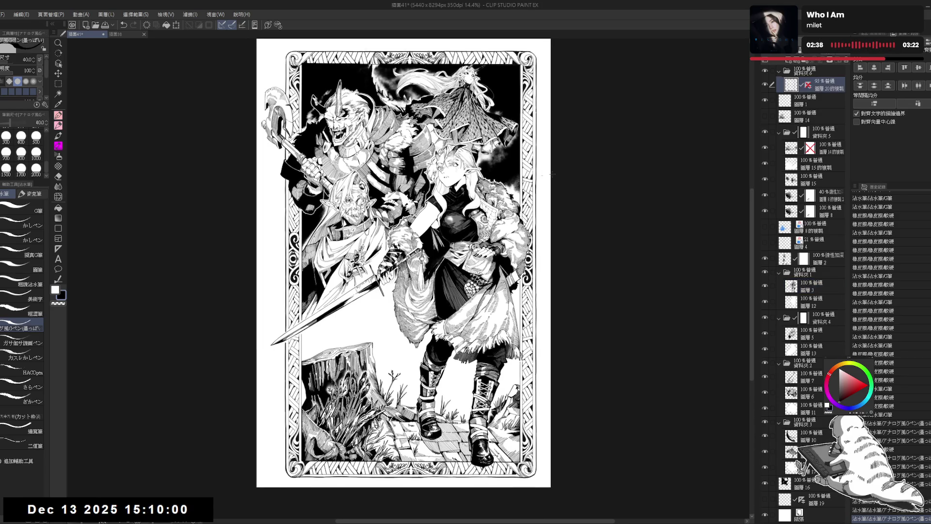
Move folder 資料夾 6 lower in the layer stack, between 圖層 16 and 圖層 19
left_click(820, 71)
left_click_drag(813, 75, 823, 496)
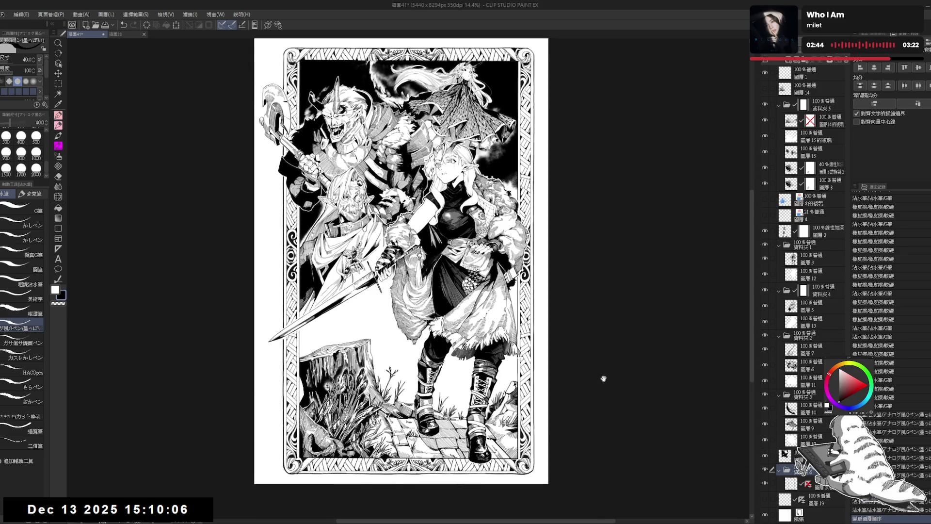
left_click_drag(801, 499, 800, 497)
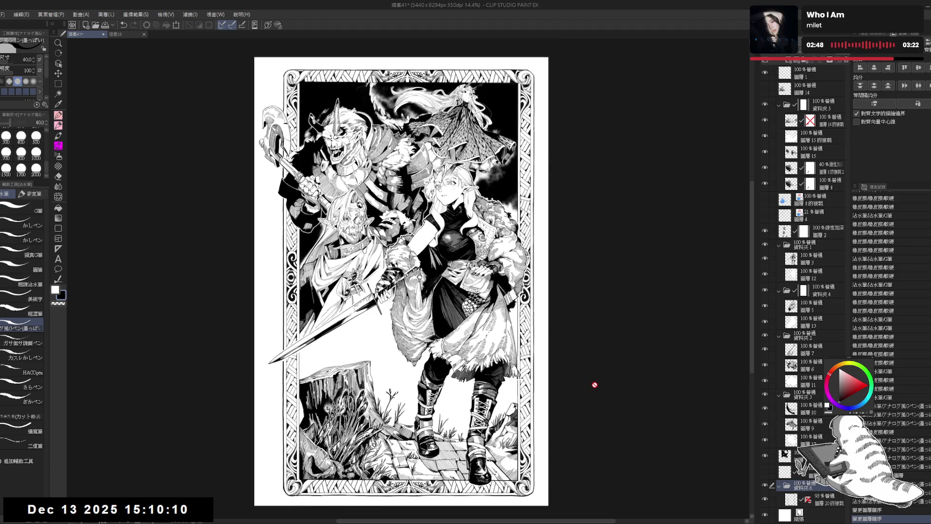
scroll(460, 138, "up", 3)
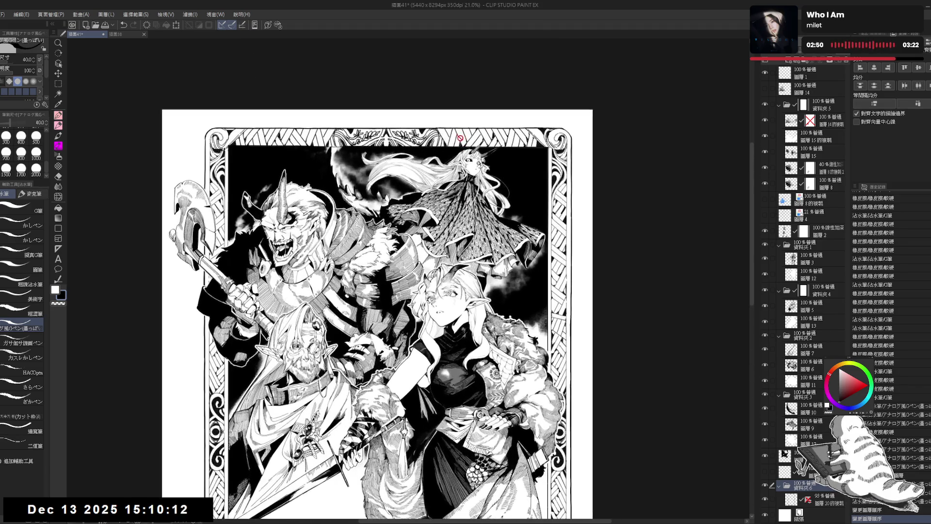
scroll(485, 216, "down", 3)
Drag the canvas's right edge outward in canvas-size mode to widen the page
left_click_drag(499, 217, 486, 159)
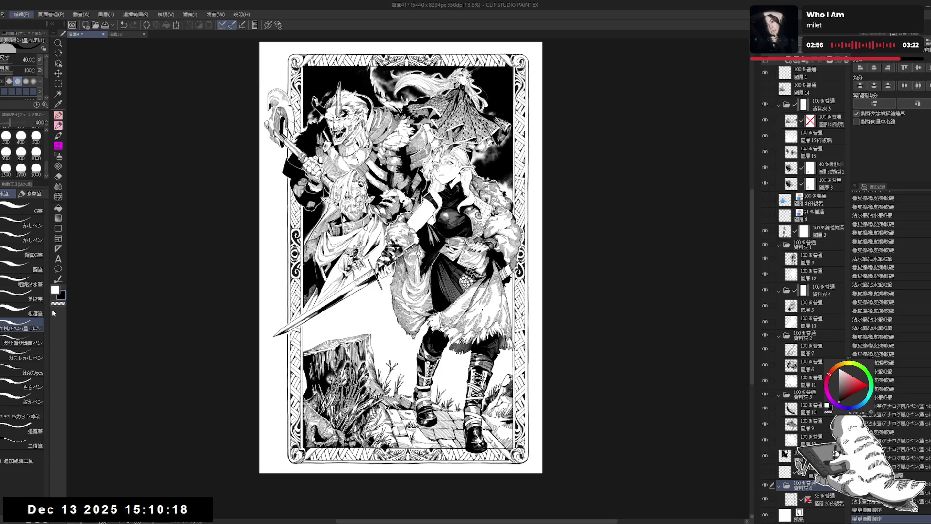
key("ctrl+alt+s")
left_click_drag(542, 258, 552, 257)
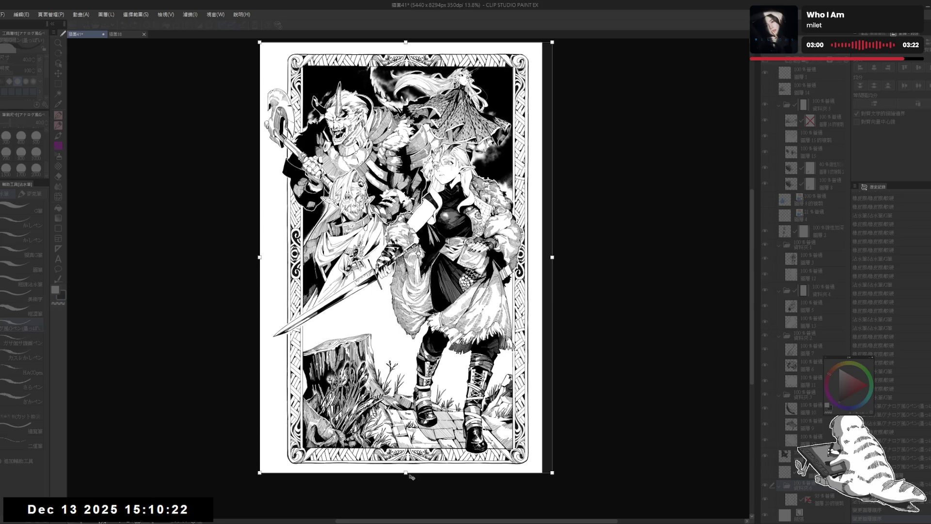
Commit the widened canvas, then extend its top edge upward and confirm the new size
left_click_drag(409, 476, 409, 483)
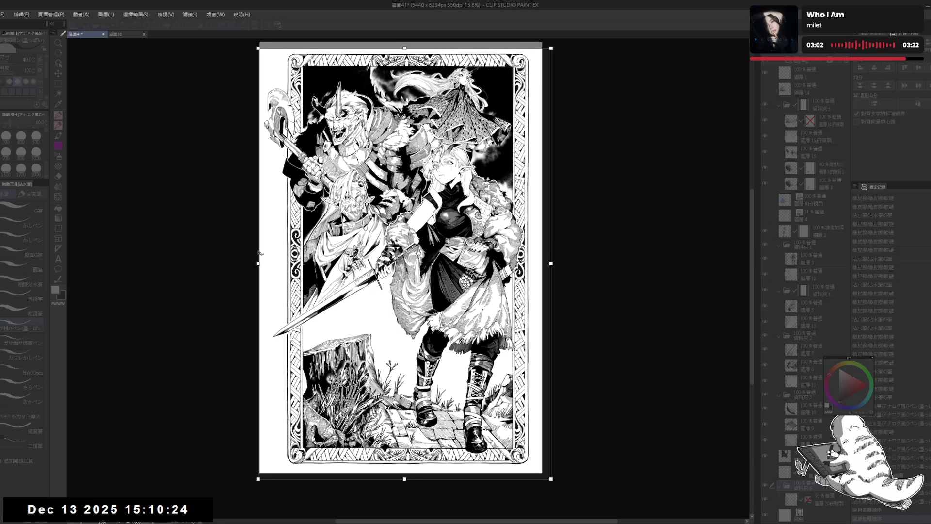
key("Escape")
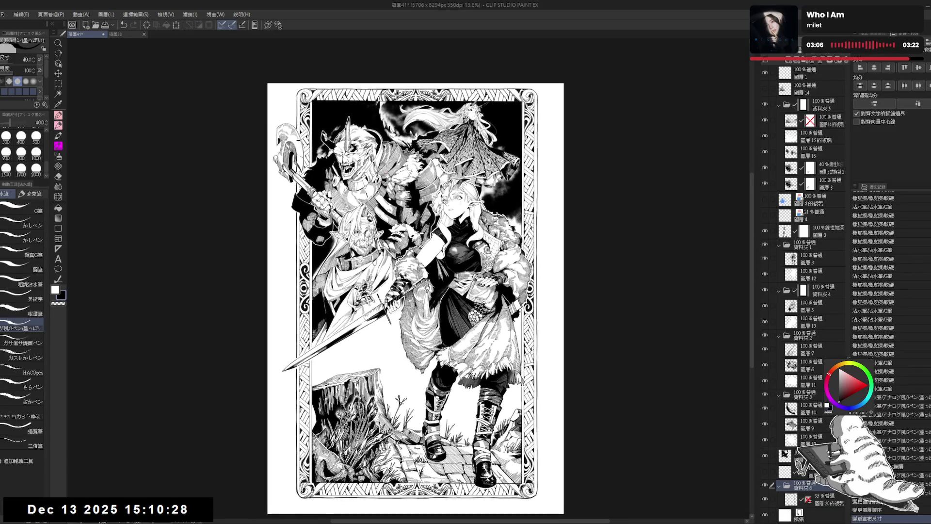
scroll(386, 177, "down", 1)
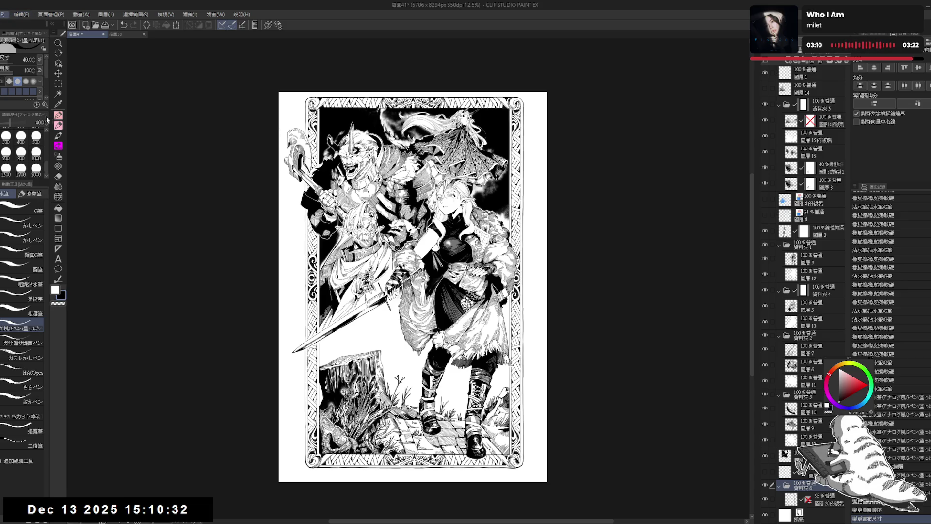
key("ctrl+alt+s")
left_click_drag(414, 92, 413, 81)
key("Return")
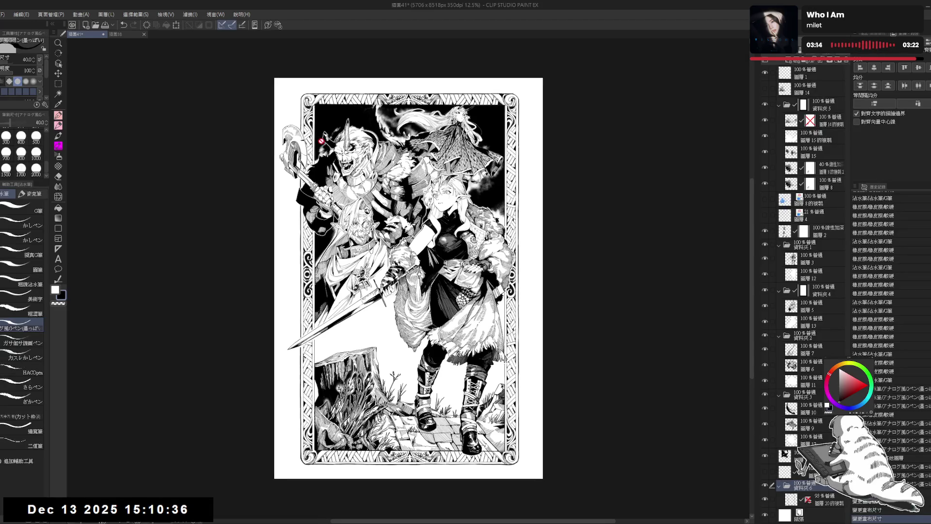
scroll(321, 138, "up", 2)
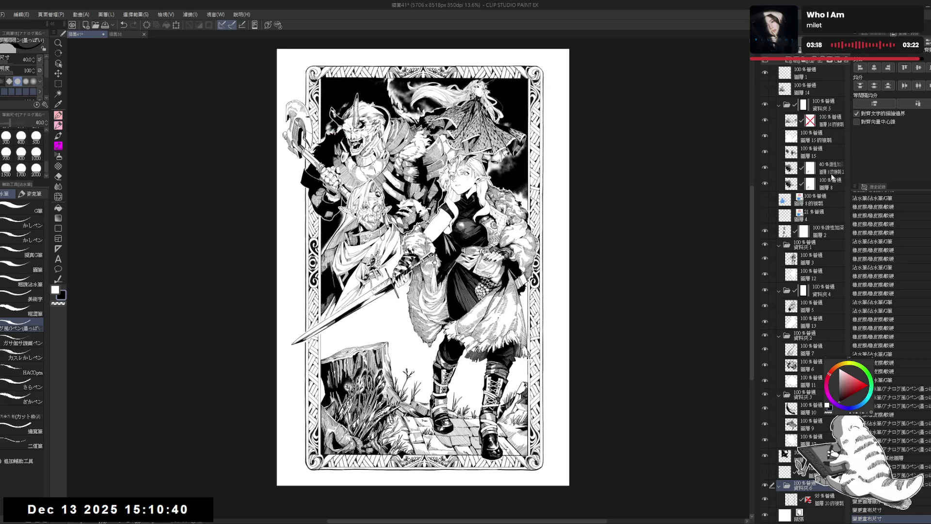
Add a new layer folder above 圖層 1 and select all layers
left_click(808, 74)
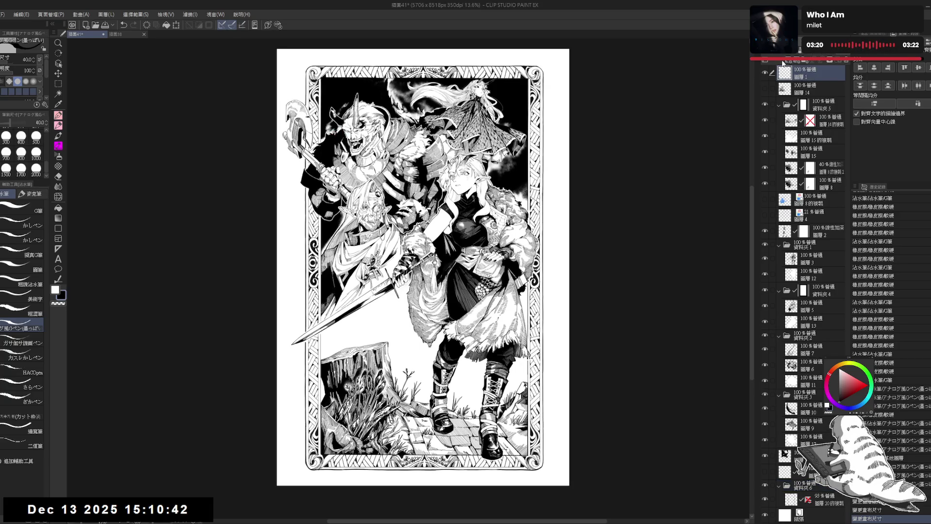
left_click(805, 62)
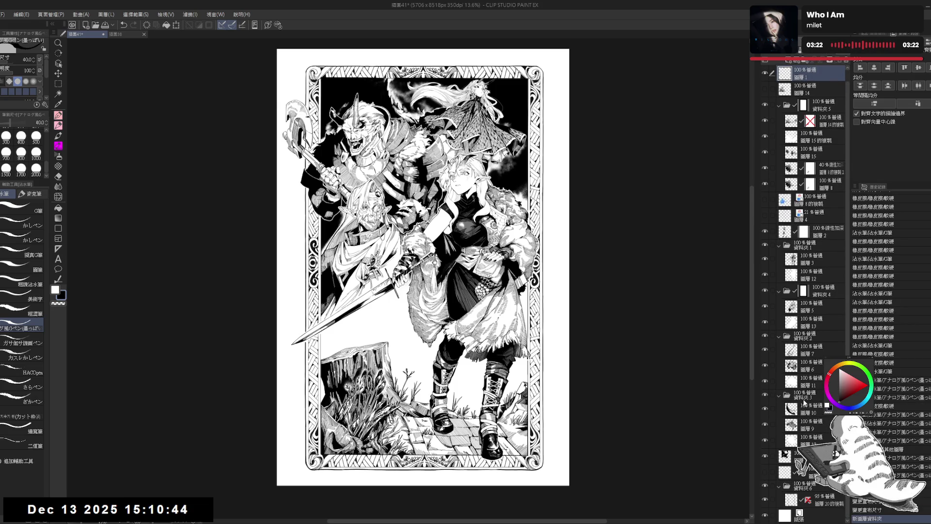
key("ctrl+alt+a")
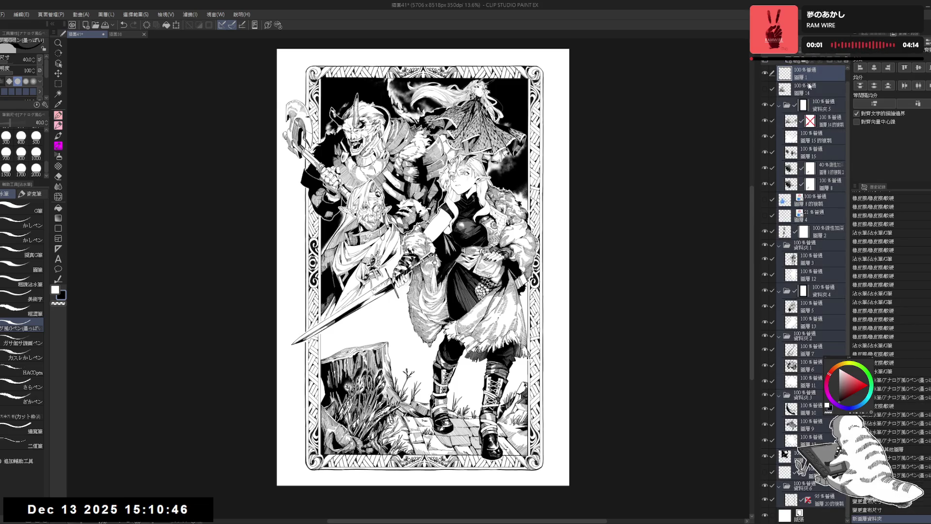
Move all selected layers into the new folder 資料夾7
left_click_drag(808, 85, 782, 71)
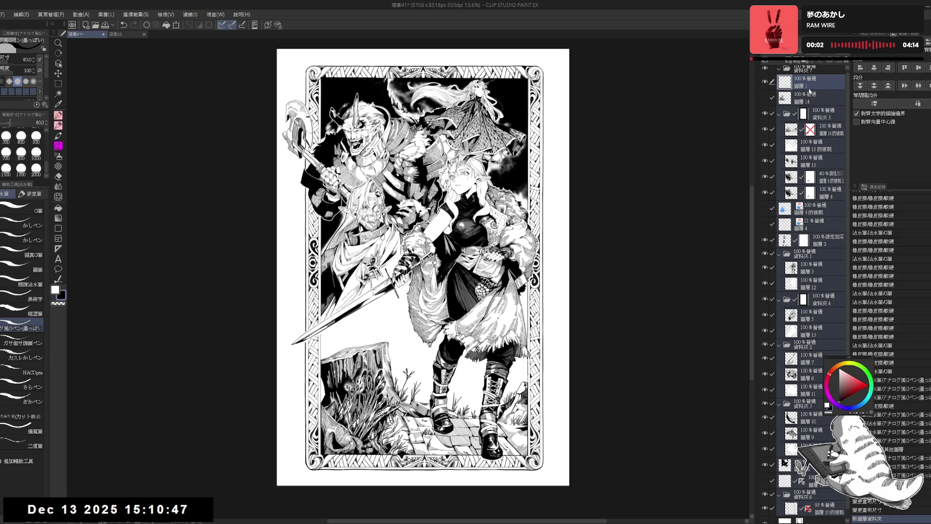
left_click(781, 71)
left_click(780, 72)
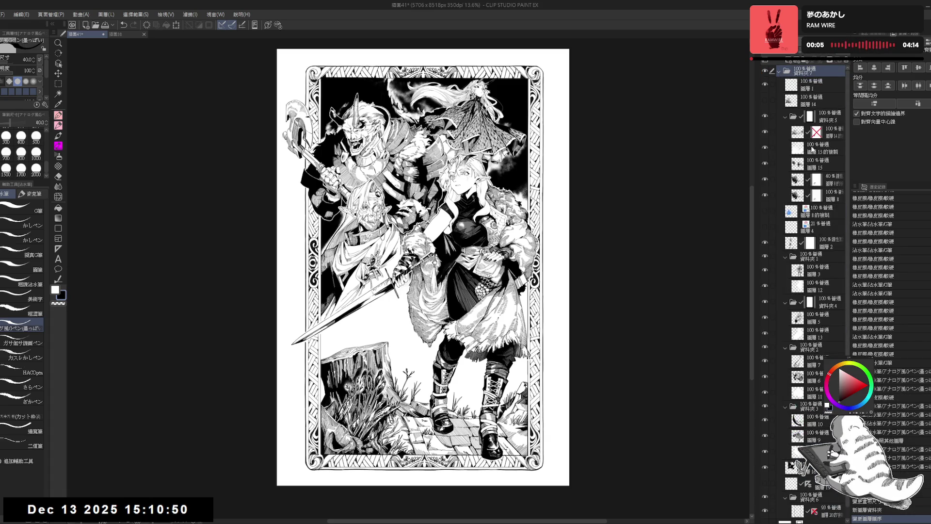
Drag 圖層 8的複製 and 圖層 4 out below the folder, then collapse and select 資料夾7
left_click(825, 211)
left_click(765, 211)
left_click(765, 211)
left_click(766, 212)
left_click(765, 211)
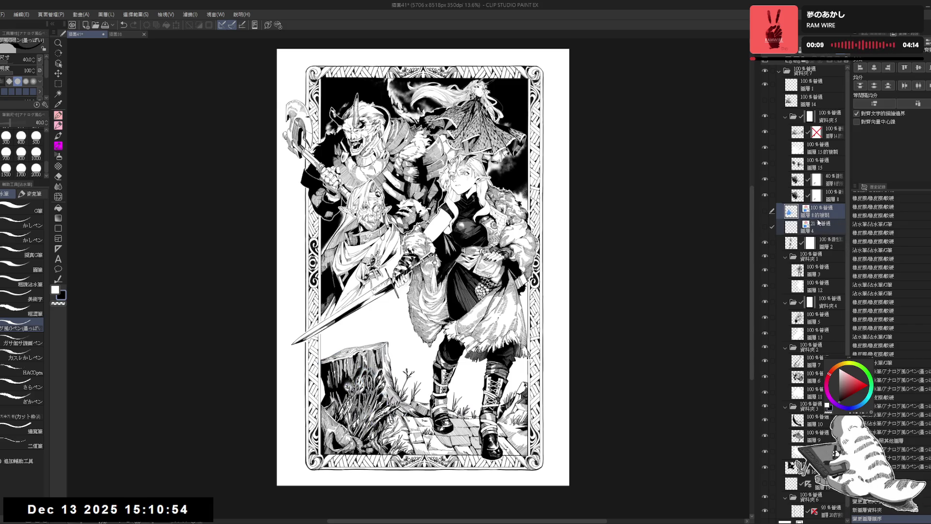
left_click_drag(824, 214, 817, 489)
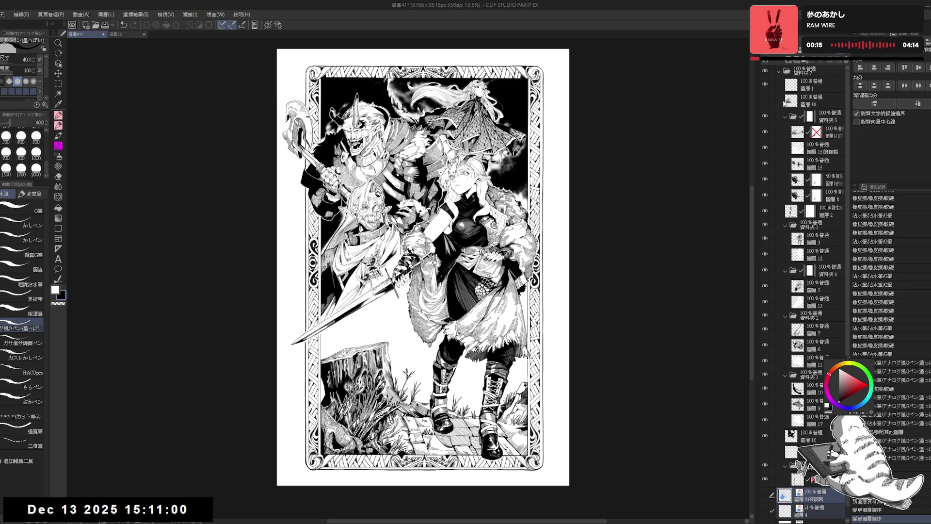
left_click(778, 71)
left_click(808, 71)
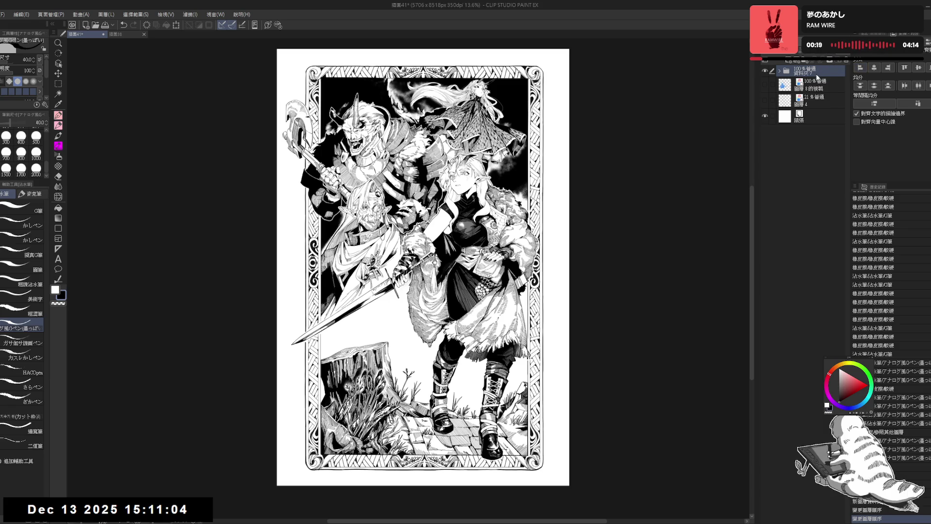
Duplicate folder 資料夾7, merge the copy into one layer and remove its ruler
key("ctrl+c")
key("ctrl+v")
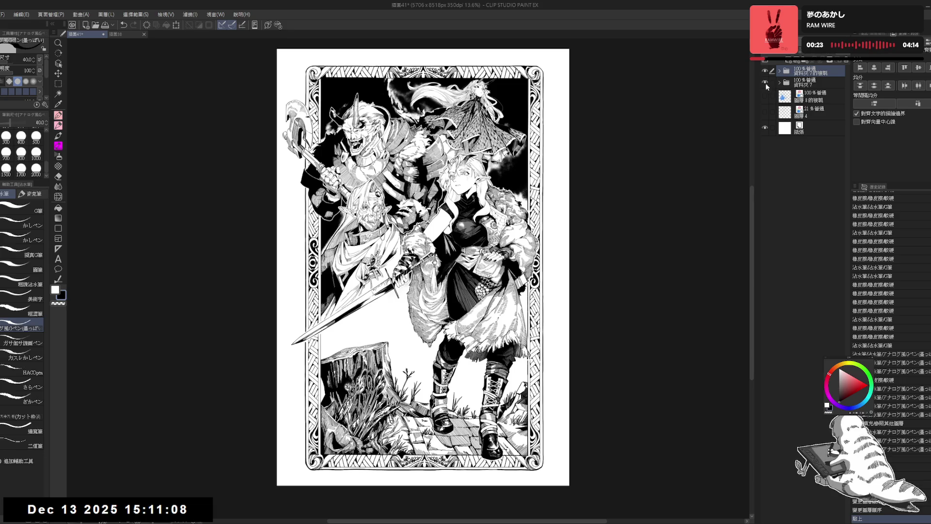
key("shift+alt+e")
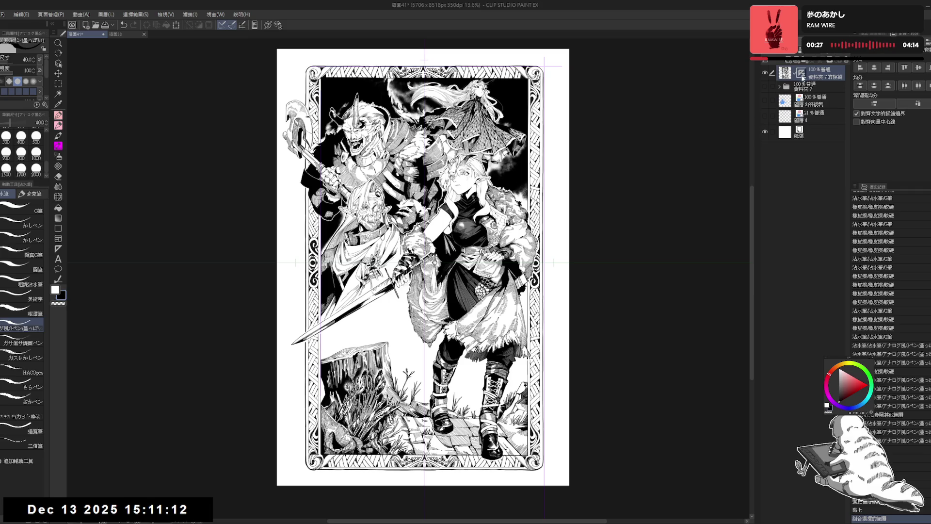
left_click_drag(801, 76, 822, 79)
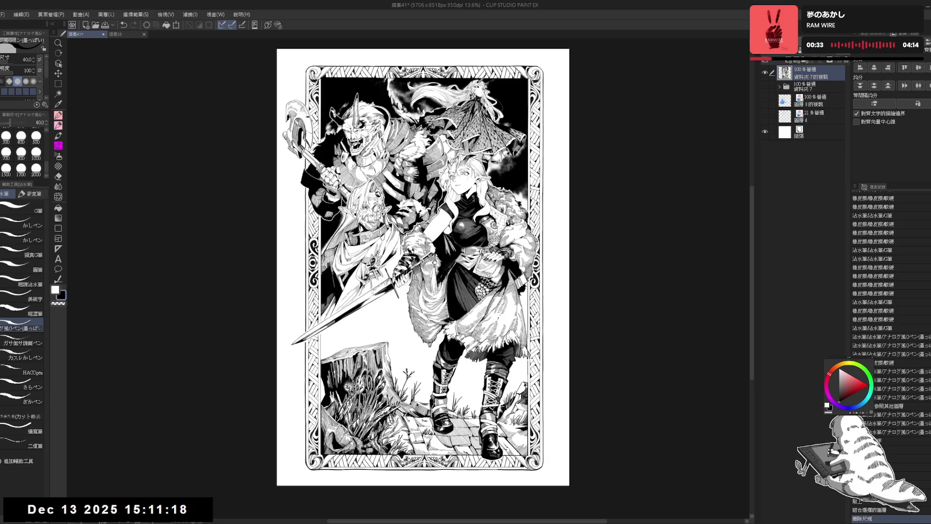
Centre the merged artwork on the enlarged page using Align
left_click(919, 69)
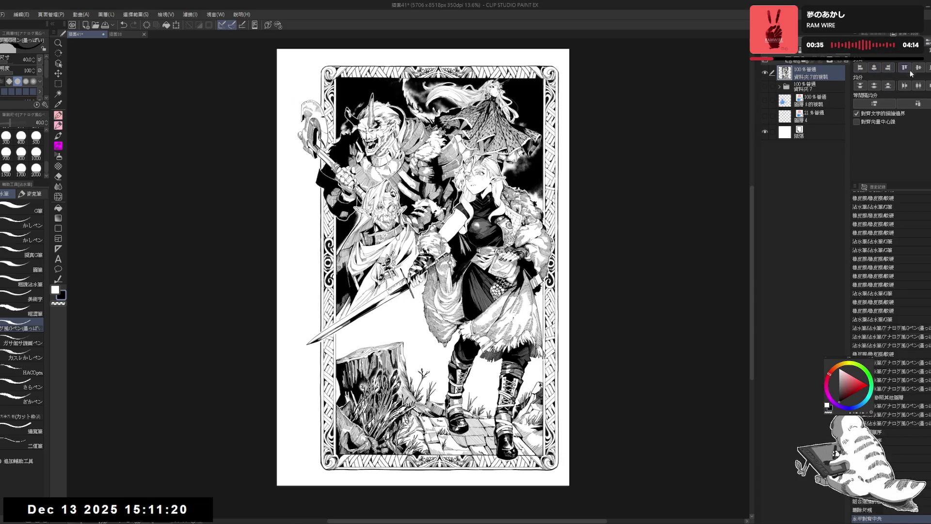
key("ctrl+z")
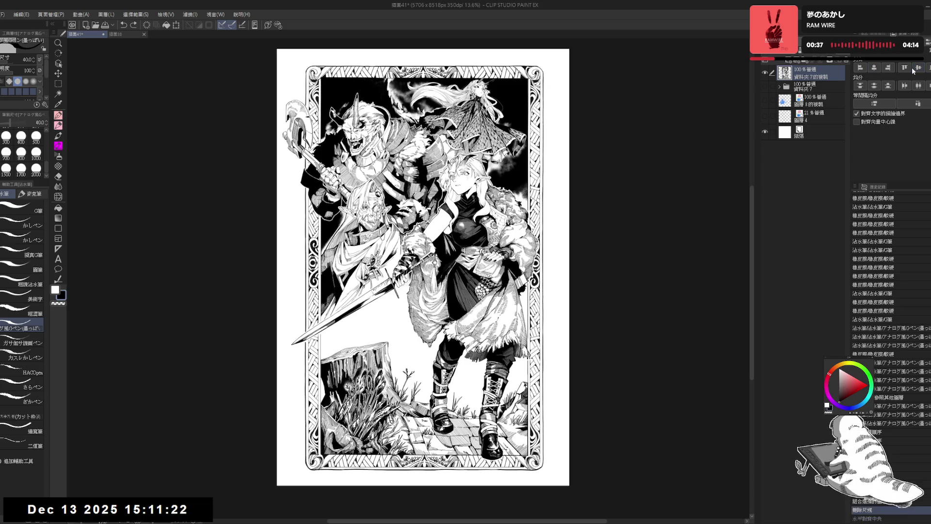
left_click(919, 68)
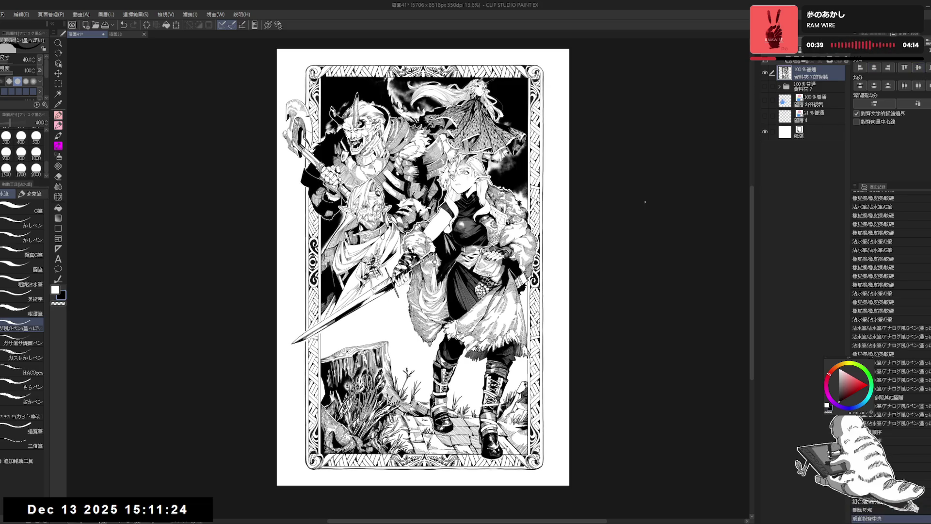
scroll(486, 240, "down", 2)
scroll(464, 244, "up", 1)
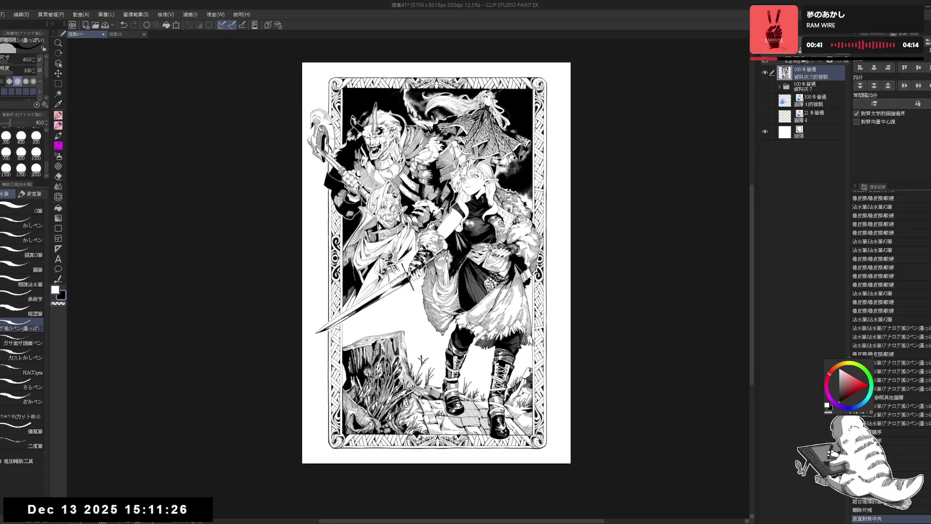
left_click_drag(471, 230, 473, 213)
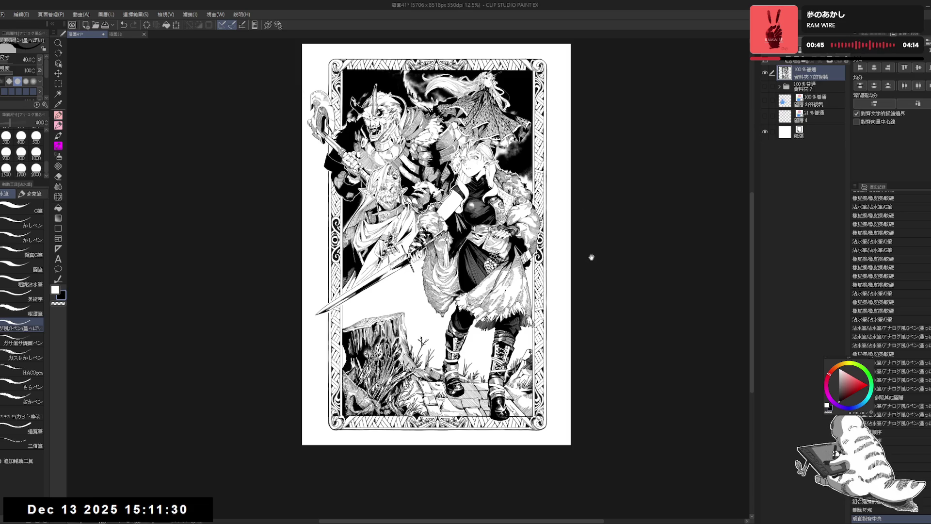
left_click_drag(591, 257, 584, 257)
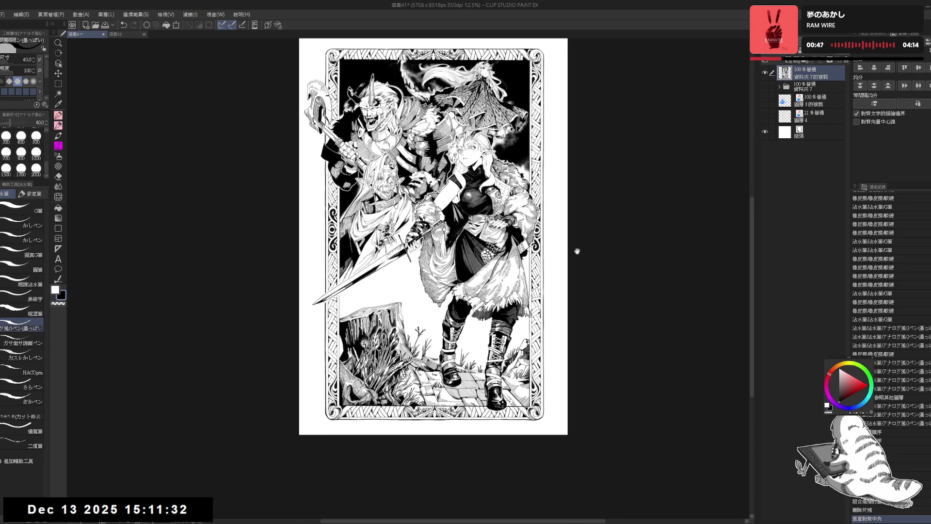
left_click_drag(465, 313, 459, 303)
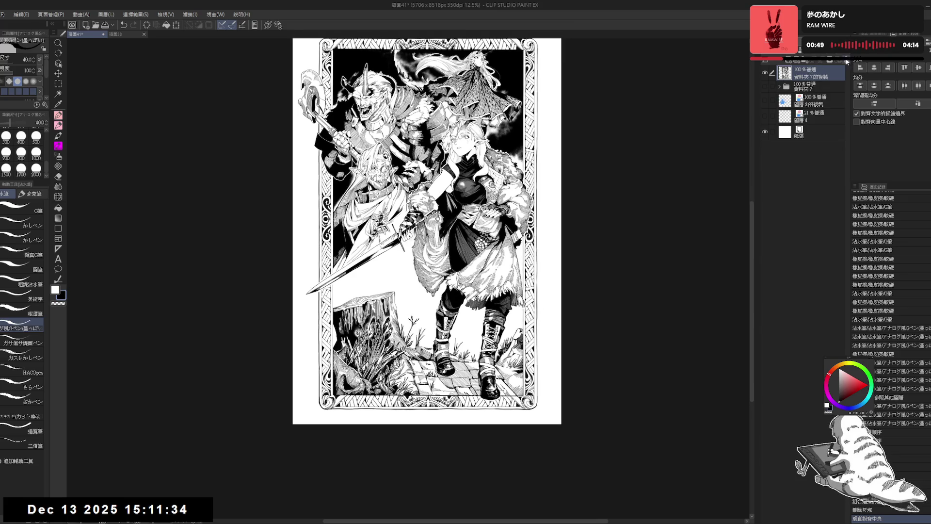
Delete the merged copy, make folder 7 visible again and expand it to list its layers
left_click(847, 61)
left_click(765, 71)
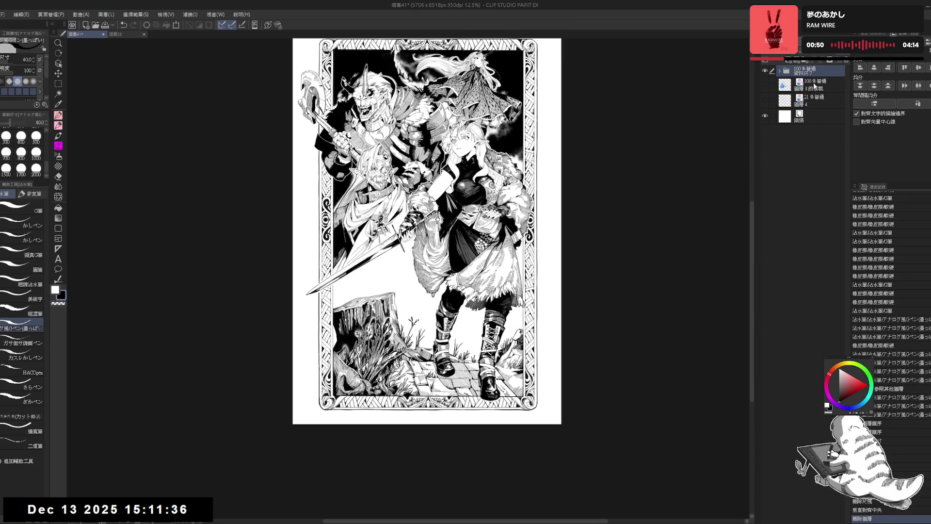
left_click(780, 71)
scroll(849, 162, "down", 1)
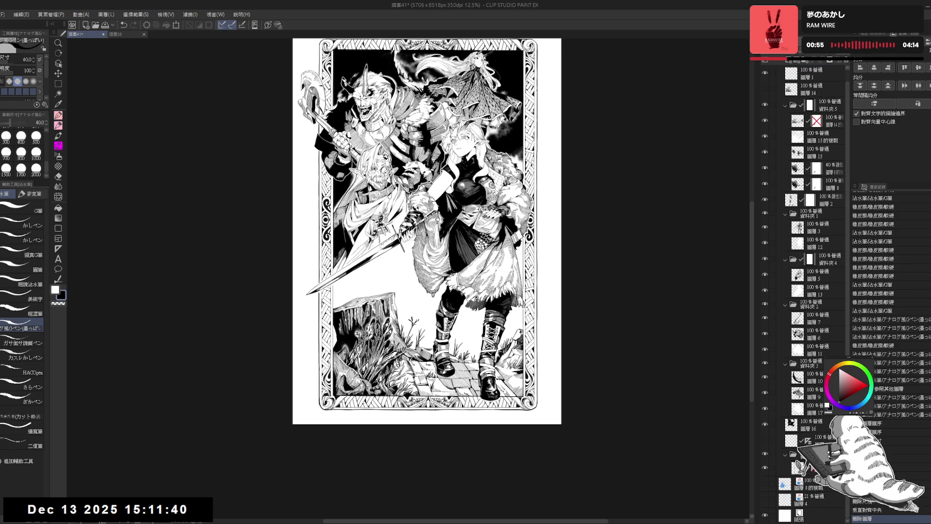
left_click(796, 467)
scroll(422, 228, "down", 1)
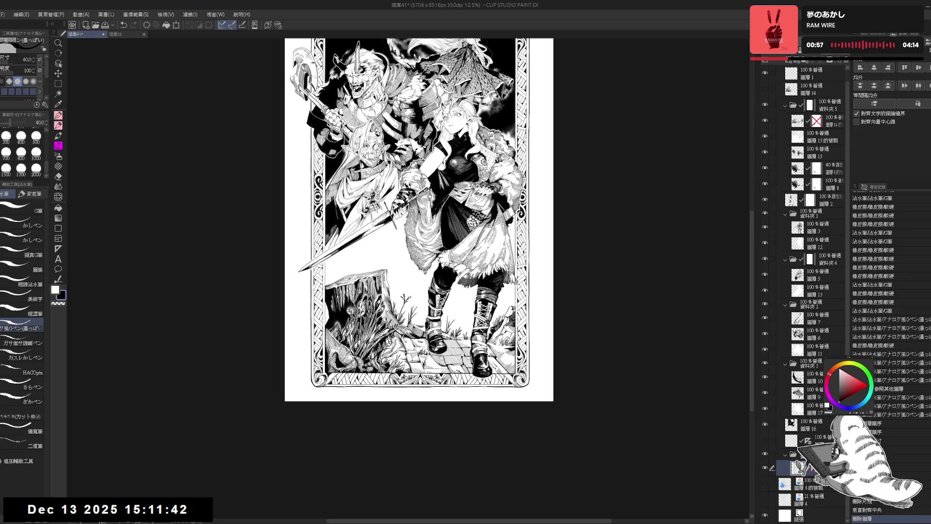
scroll(462, 397, "down", 3)
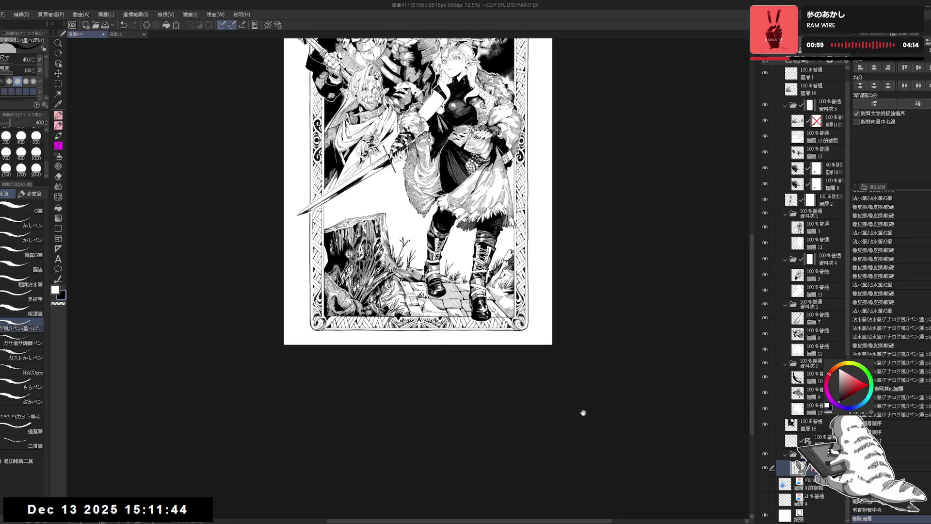
Rotate the view and erase small bits of linework near the right border
key("r")
mouse_move(447, 341)
left_mouse_down()
mouse_move(453, 399)
mouse_move(560, 323)
left_mouse_up()
key("e")
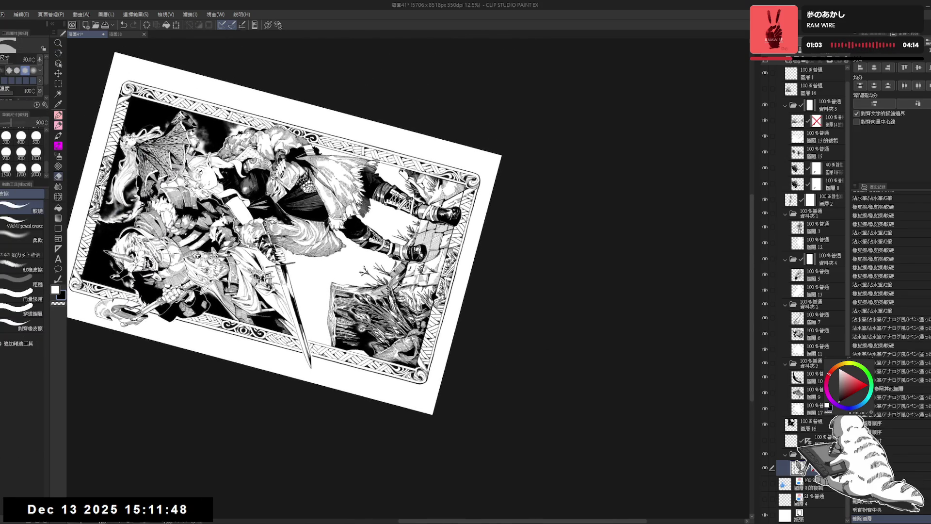
left_click_drag(477, 199, 458, 272)
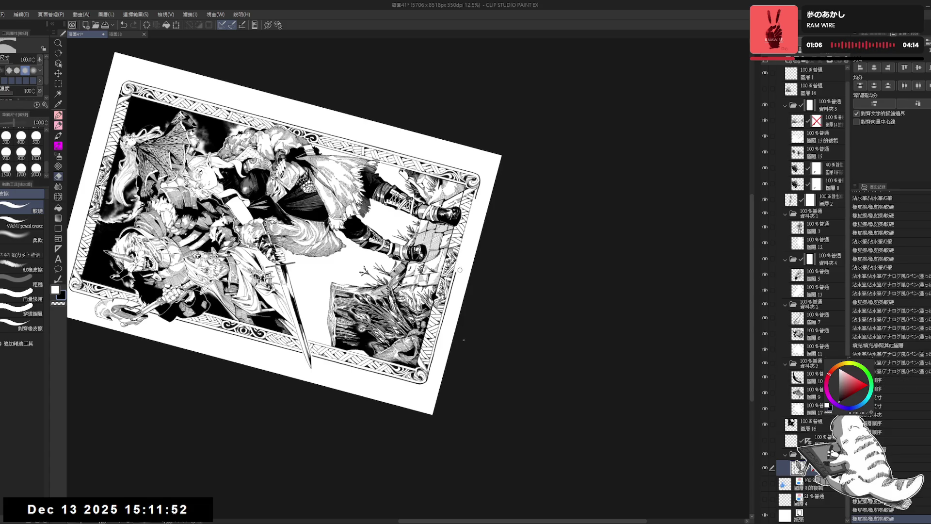
key("p")
mouse_move(381, 372)
left_mouse_down()
mouse_move(459, 181)
mouse_move(460, 196)
left_mouse_up()
scroll(459, 181, "up", 1)
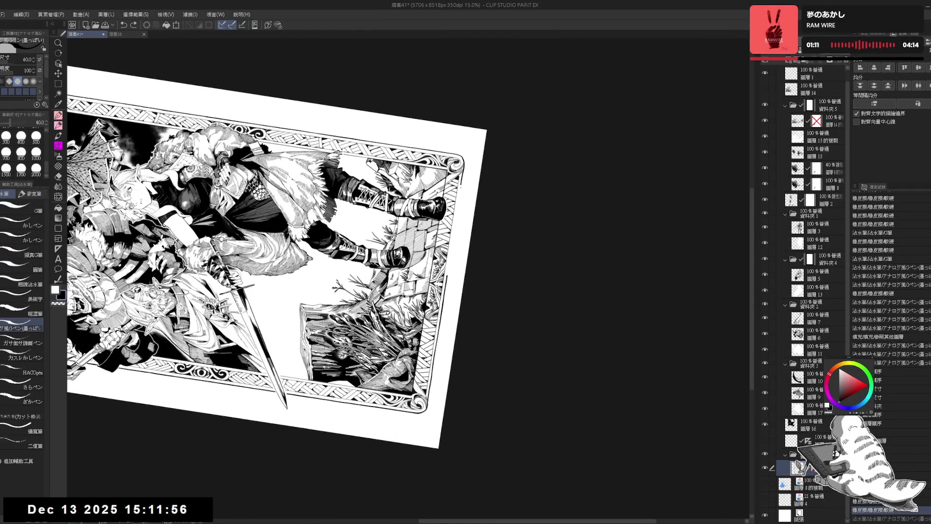
Ink short touch-up strokes on the right border with a finer pen, undoing and redoing attempts
left_click_drag(461, 180, 462, 192)
key("ctrl+z")
key("ctrl+y")
key("ctrl+z")
key("ctrl+y")
key("ctrl+y")
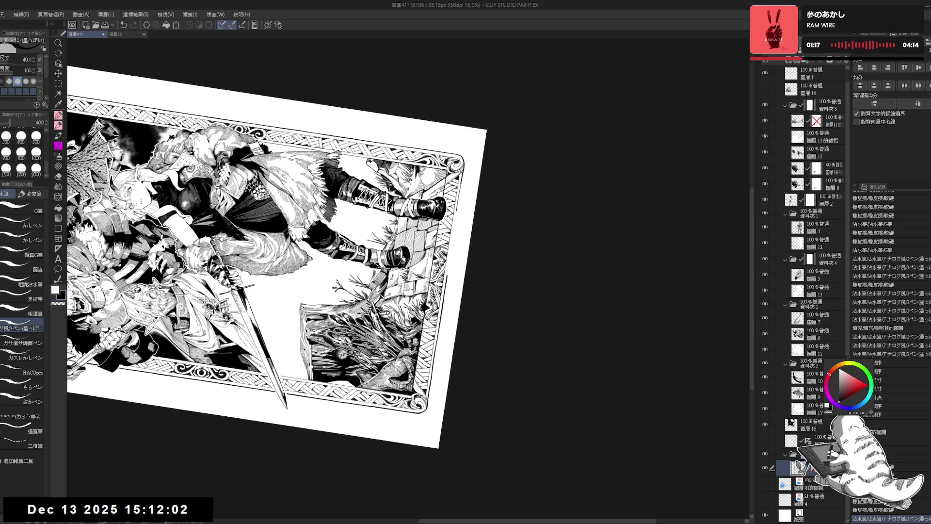
left_click(22, 209)
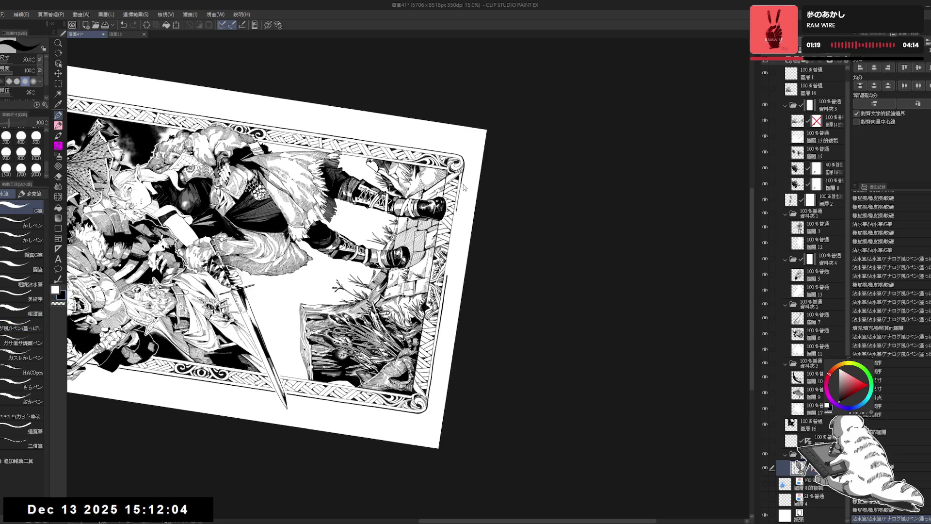
key("ctrl+z")
key("ctrl+y")
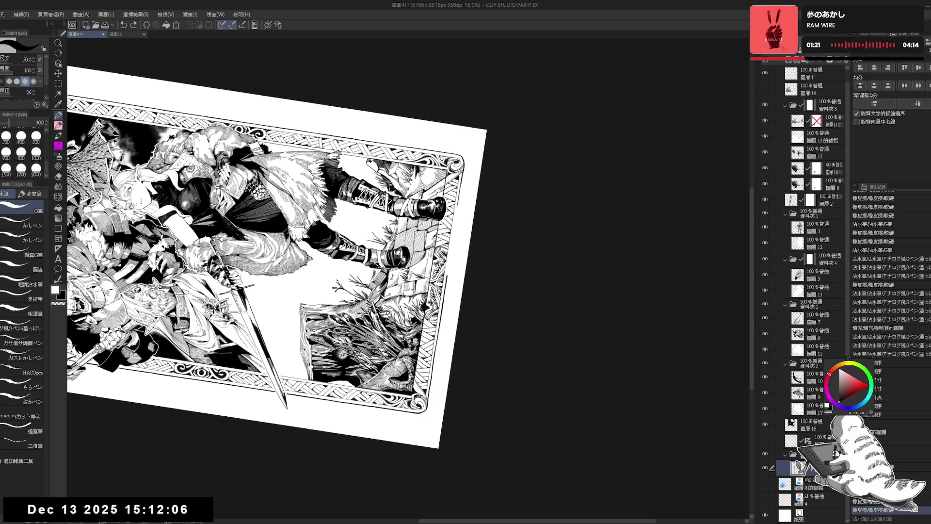
key("ctrl+y")
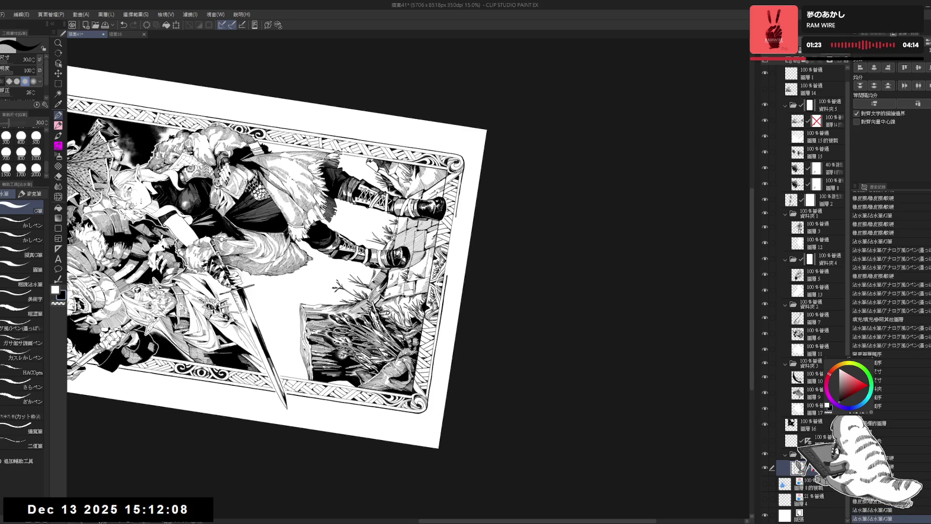
key("ctrl+z")
key("ctrl+y")
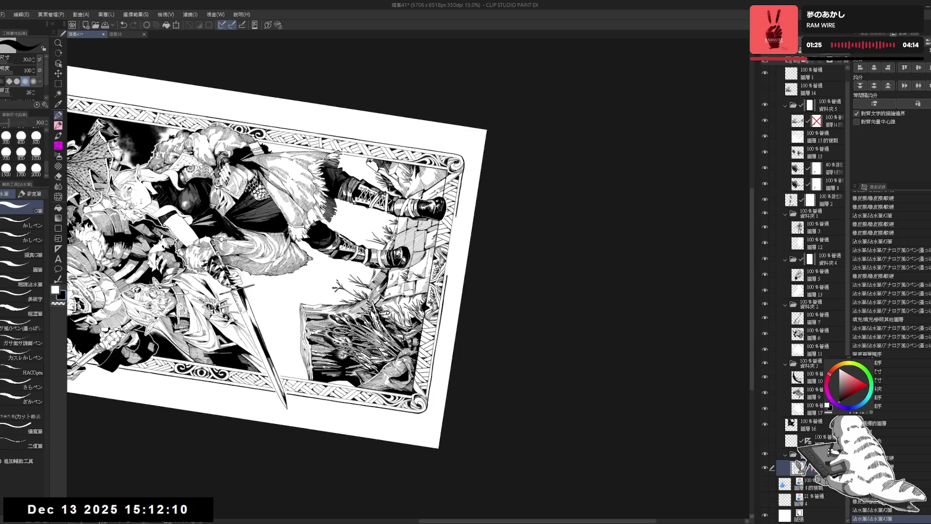
Tilt the view, undo the last border stroke, and straighten the canvas upright
key("r")
left_click_drag(451, 398, 427, 412)
left_click_drag(452, 208, 448, 275)
key("ctrl+z")
key("ctrl+z")
key("ctrl+y")
key("ctrl+z")
key("ctrl+z")
key("ctrl+z")
key("ctrl+@")
Pan and tilt the view, erase stray marks, then fit the whole page upright
left_click_drag(469, 231, 428, 285)
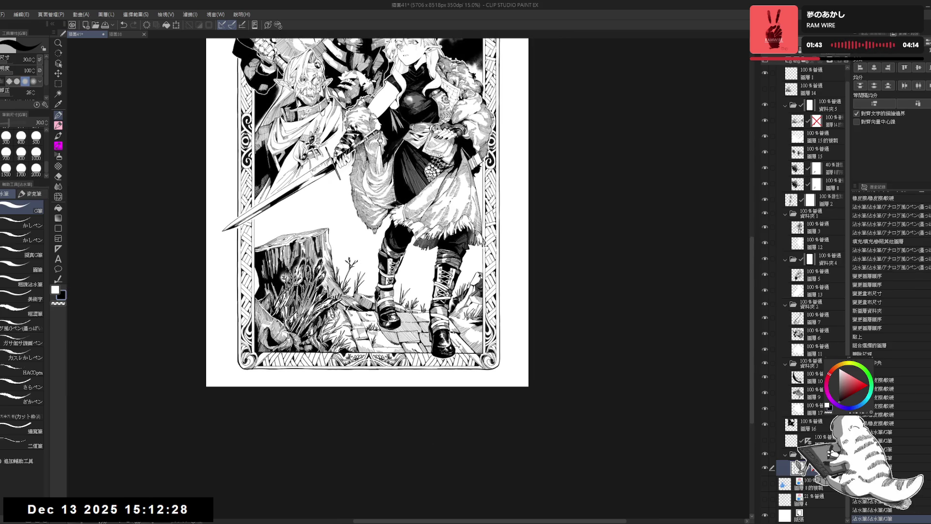
left_click_drag(330, 309, 350, 270)
key("e")
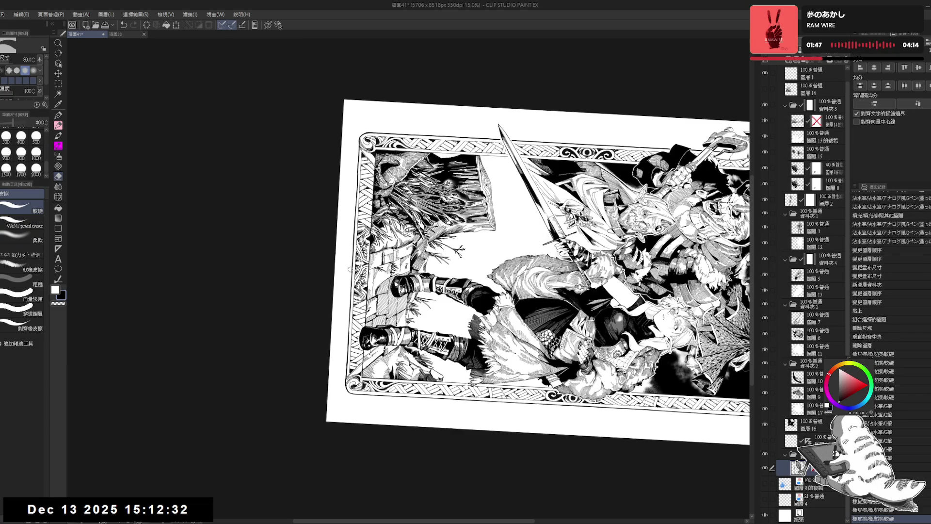
key("p")
key("ctrl+0")
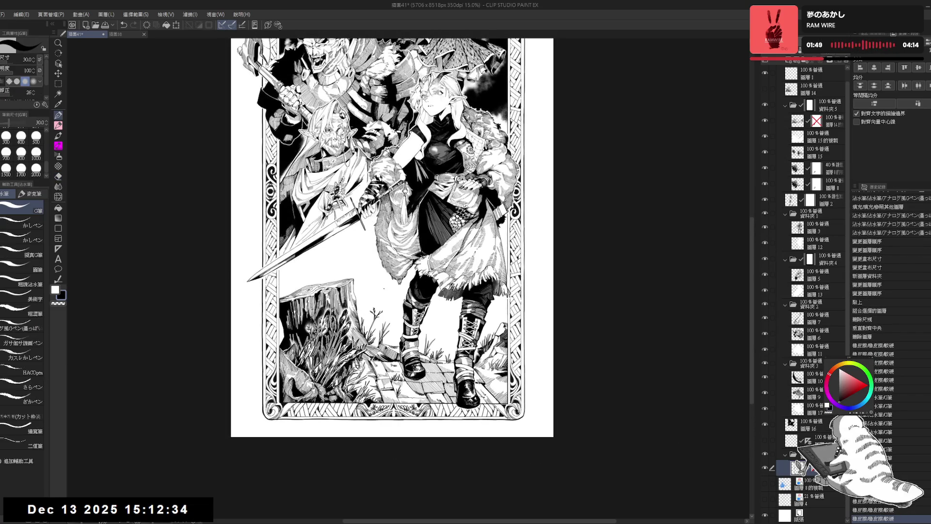
left_click_drag(347, 271, 362, 303)
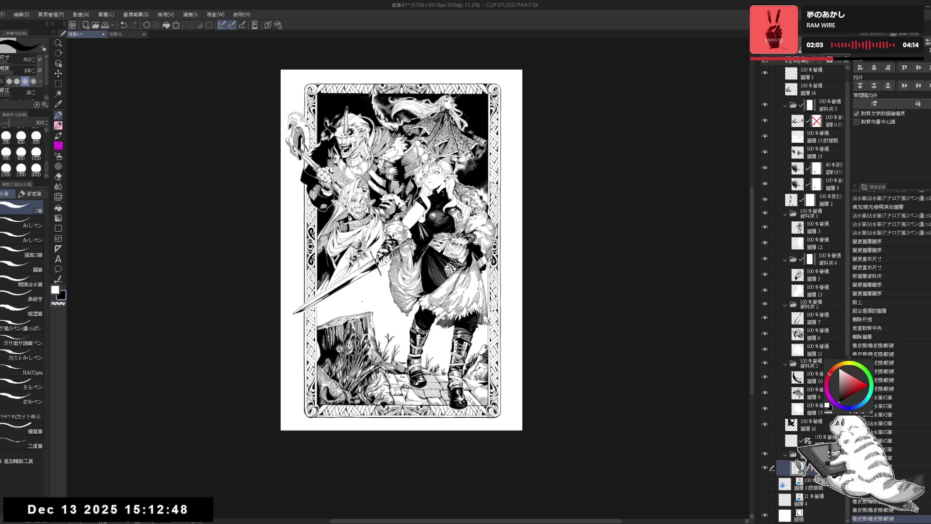
Tilt the view slightly clockwise and erase another stray mark with a hard-edged eraser
scroll(451, 420, "up", 3)
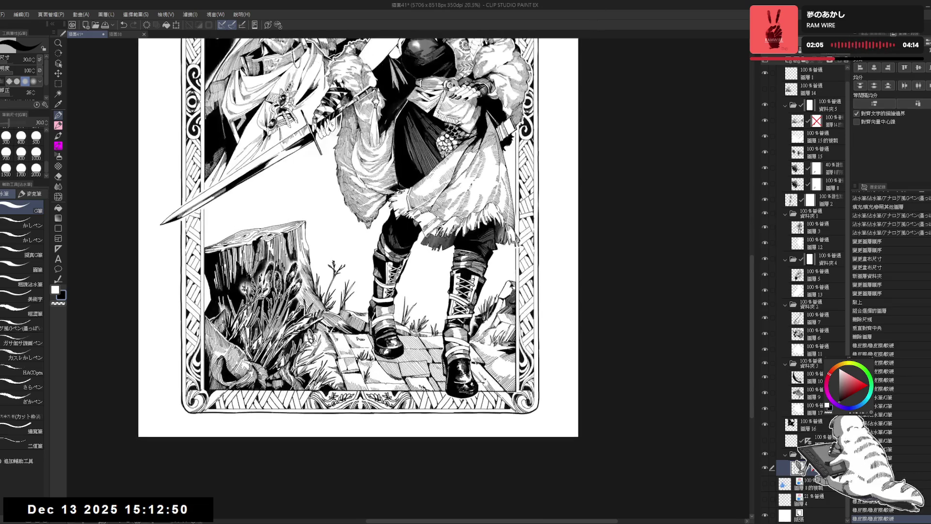
mouse_move(437, 145)
left_mouse_down()
mouse_move(480, 204)
mouse_move(505, 271)
mouse_move(476, 320)
left_mouse_up()
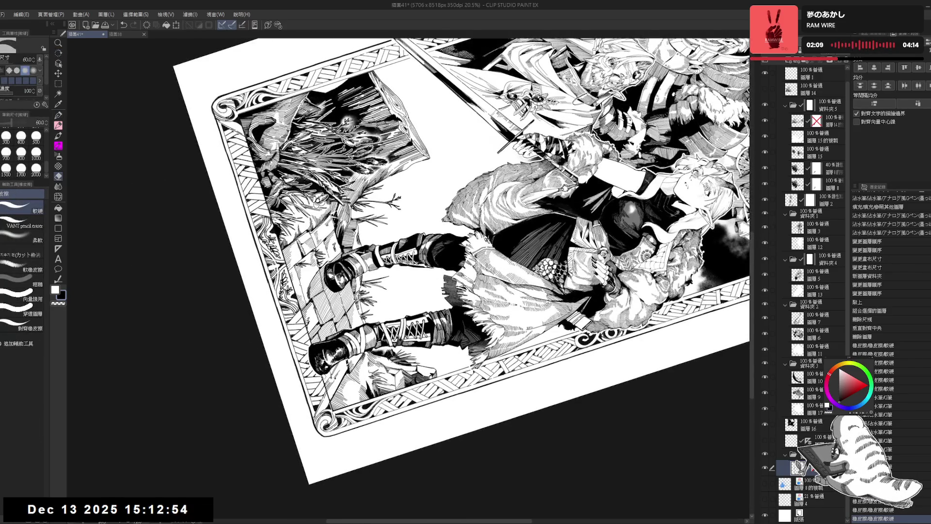
key("p")
key("ctrl+@")
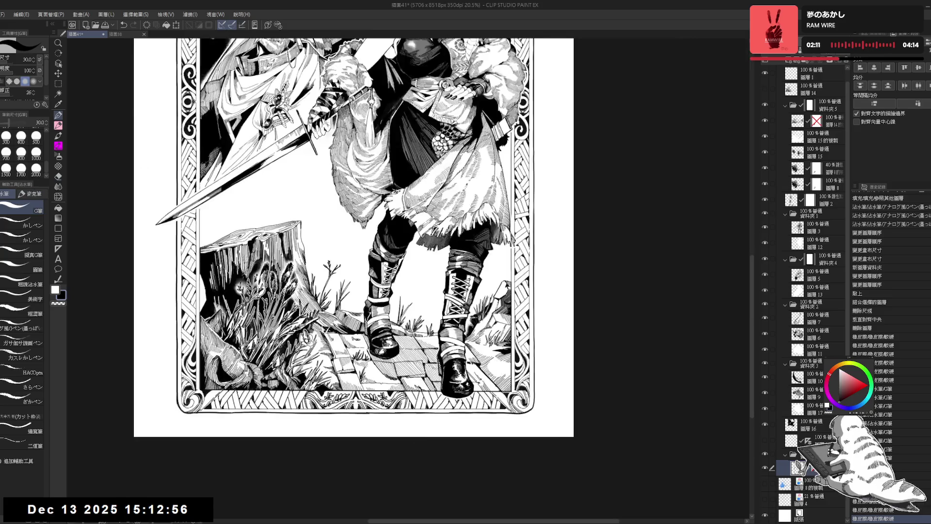
left_click_drag(457, 461, 430, 441)
key("e")
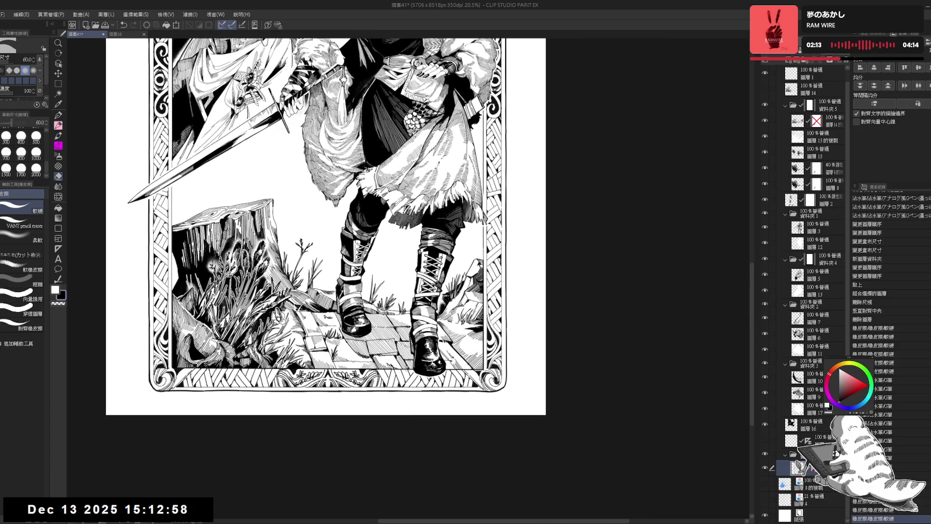
key("p")
scroll(325, 228, "up", 1)
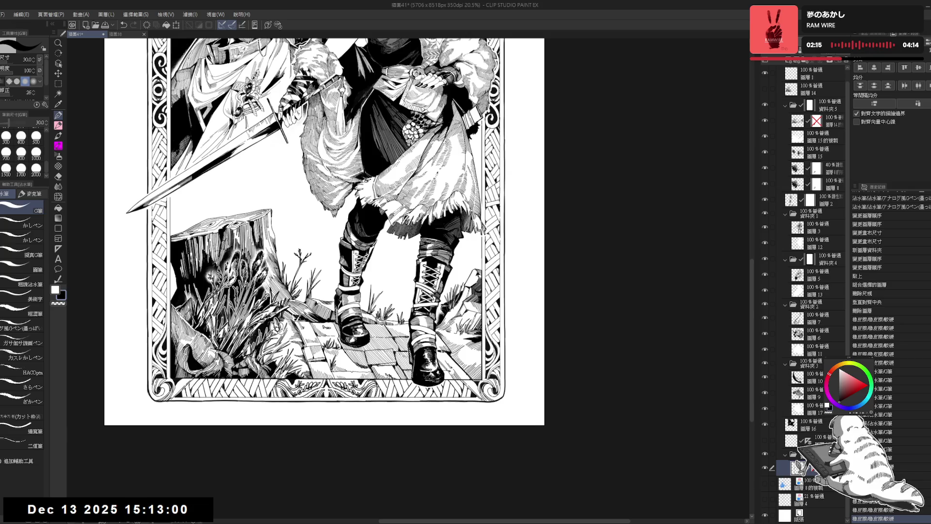
scroll(488, 342, "down", 1)
scroll(499, 353, "down", 1)
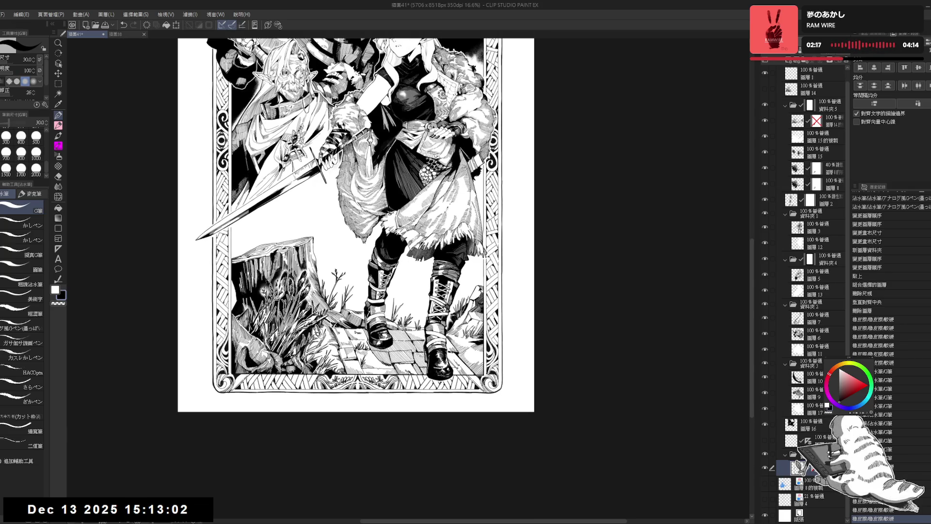
Straighten the rotated view, pan onto the elf figures and select 圖層 3
mouse_move(486, 418)
left_mouse_down()
mouse_move(313, 454)
mouse_move(262, 437)
left_mouse_up()
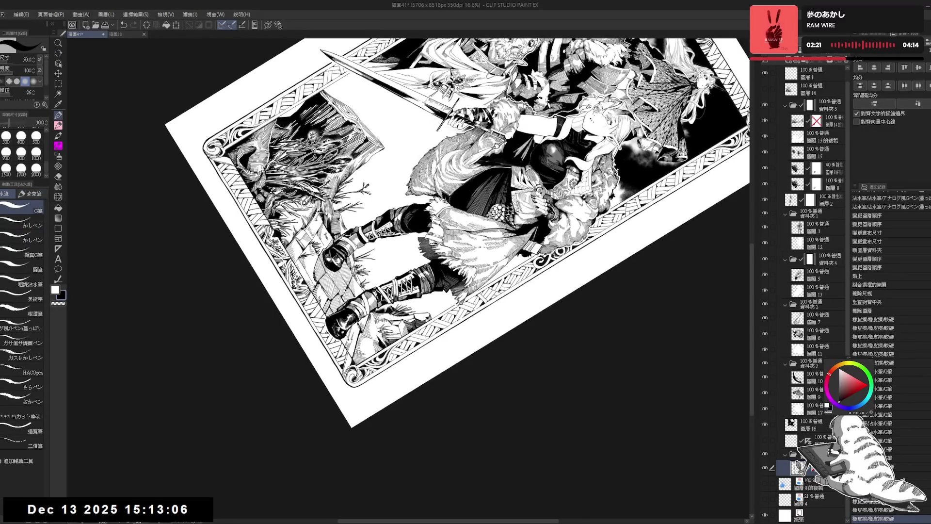
key("ctrl+at")
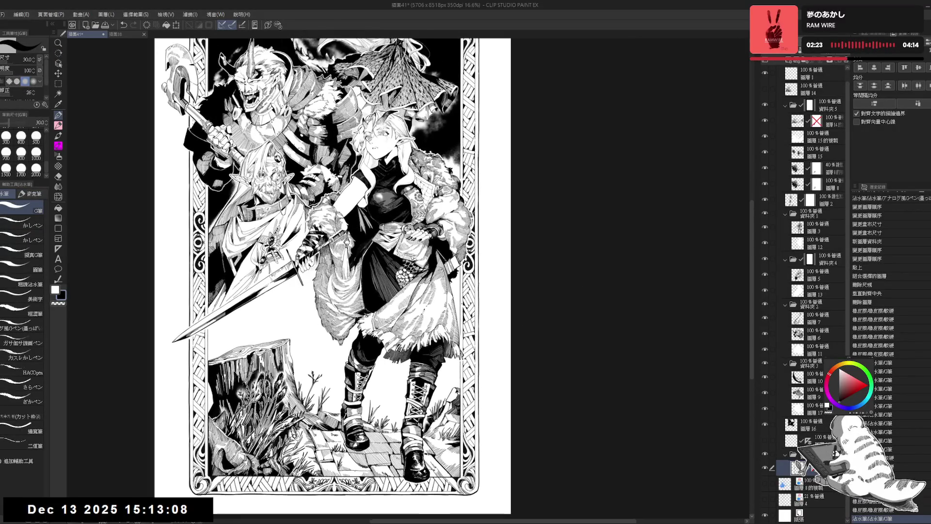
scroll(452, 302, "down", 1)
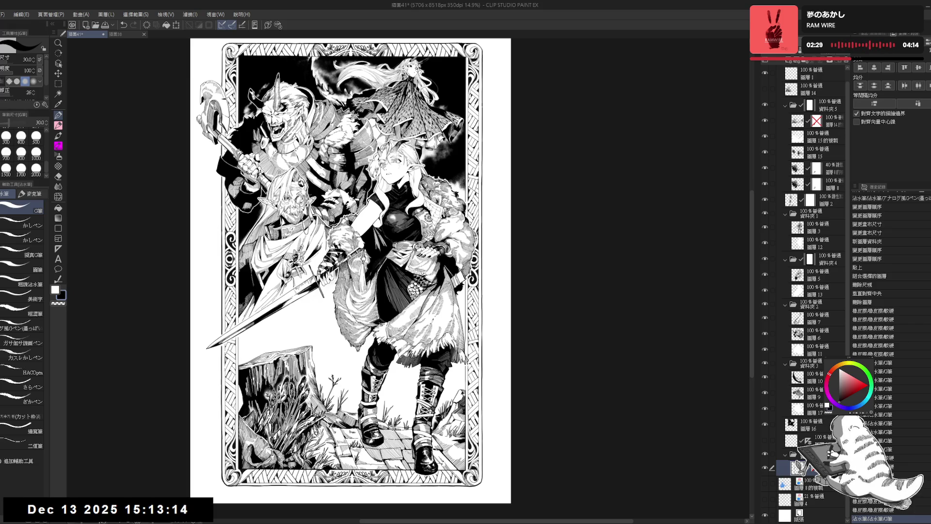
scroll(396, 203, "up", 3)
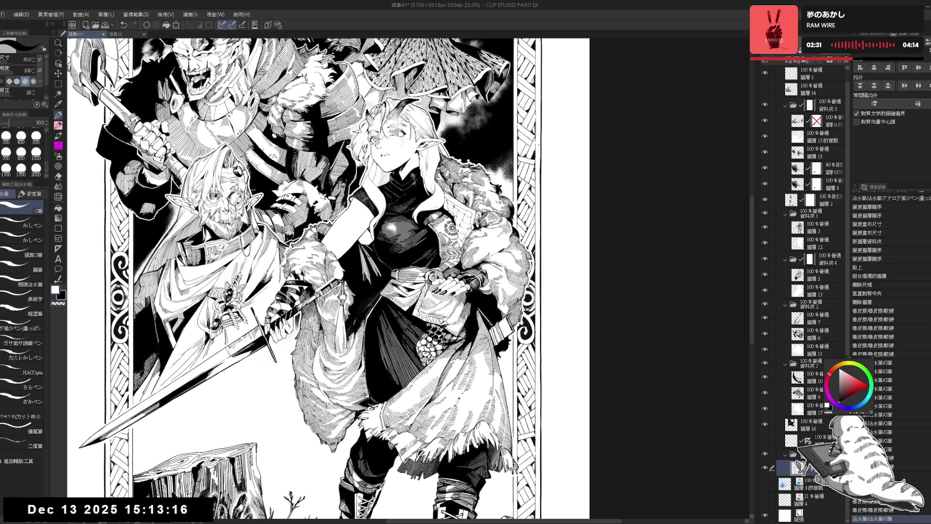
left_click_drag(419, 151, 434, 171)
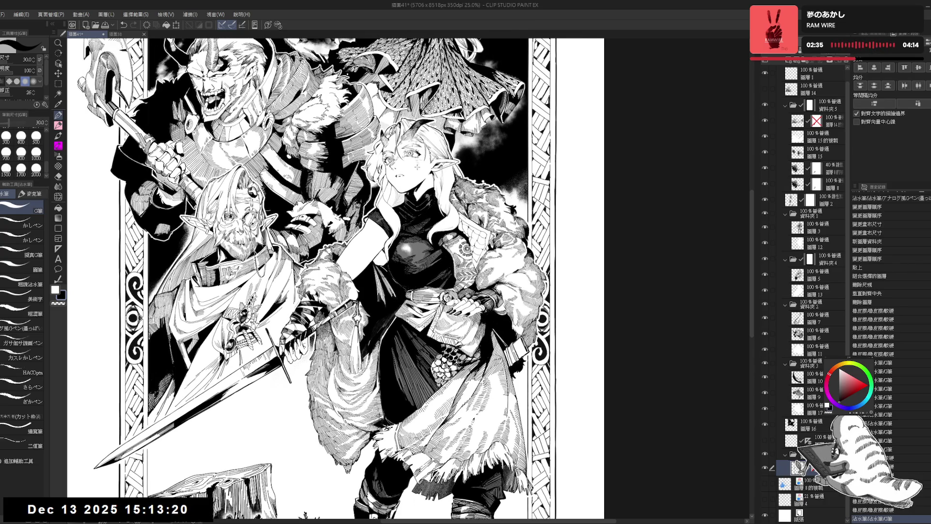
left_click(820, 231)
Paste a copy of 圖層 3 as a new layer and toggle 圖層 2 to check the dark fills
left_click(767, 228)
left_click(768, 231)
key("ctrl+v")
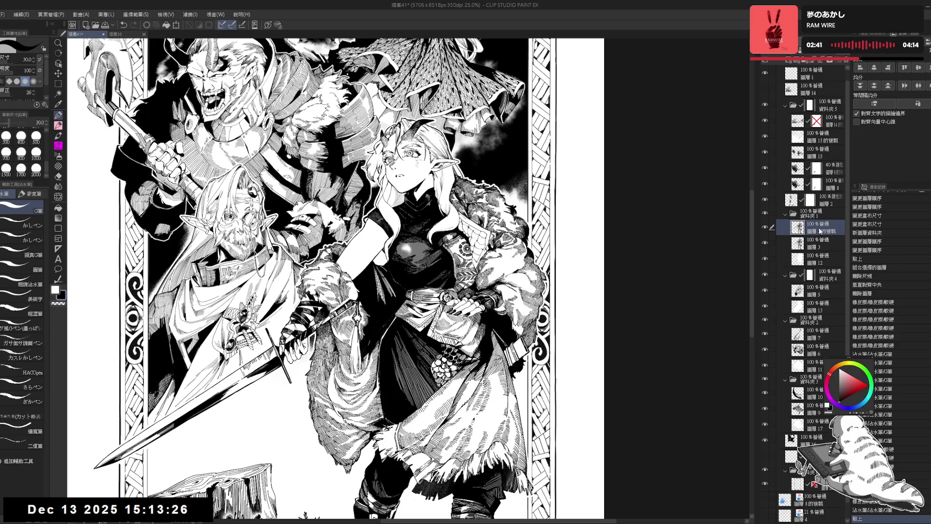
left_click(765, 200)
left_click(765, 200)
left_click(766, 199)
key("h")
key("h")
left_click(766, 200)
Zoom in on the elf's face and erase a bit of tone on 圖層 2 with transparent colour
key("ctrl+plus")
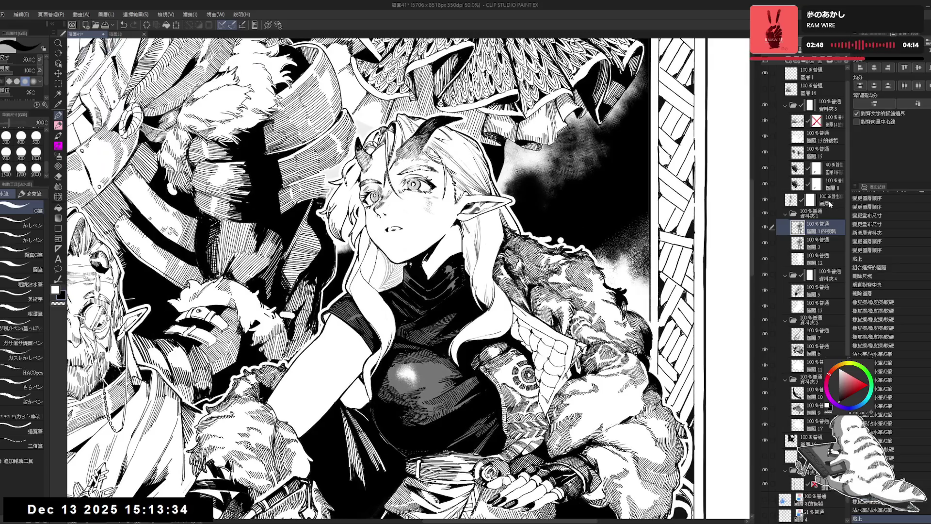
left_click(796, 202)
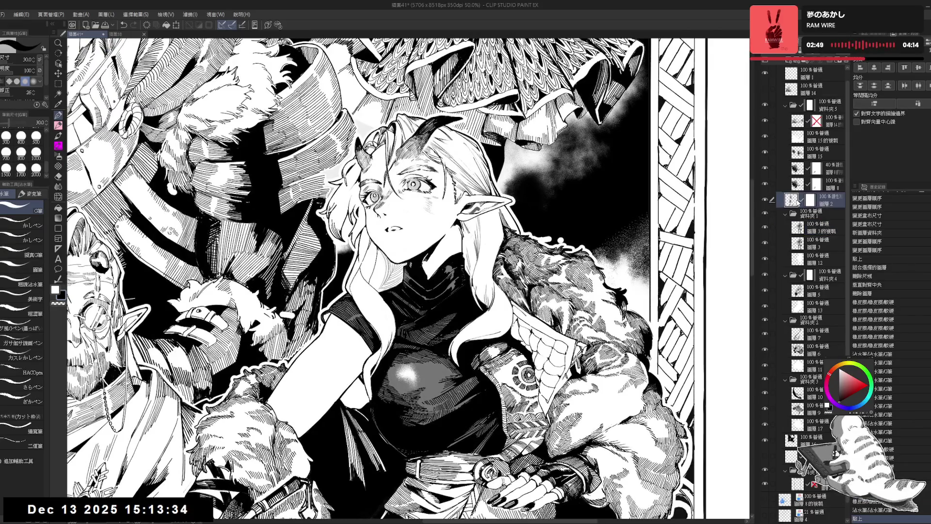
key("c")
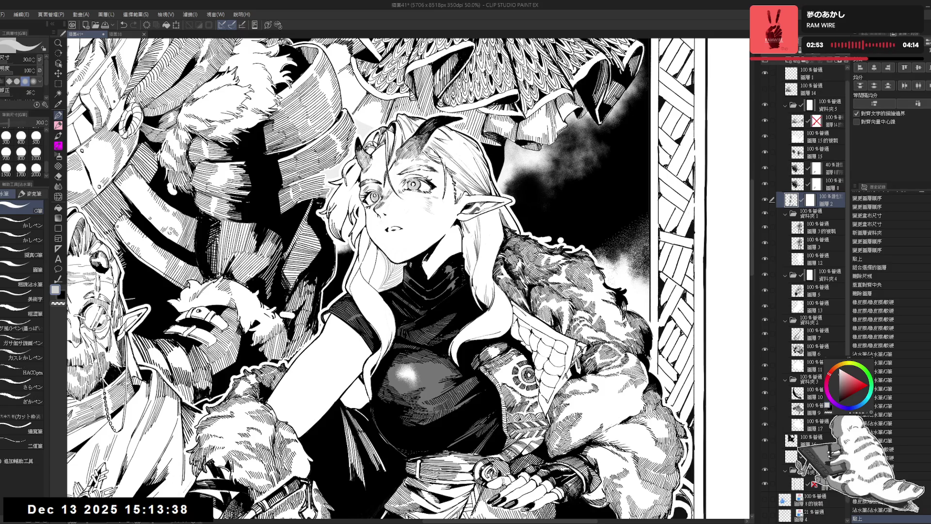
left_click_drag(383, 209, 388, 214)
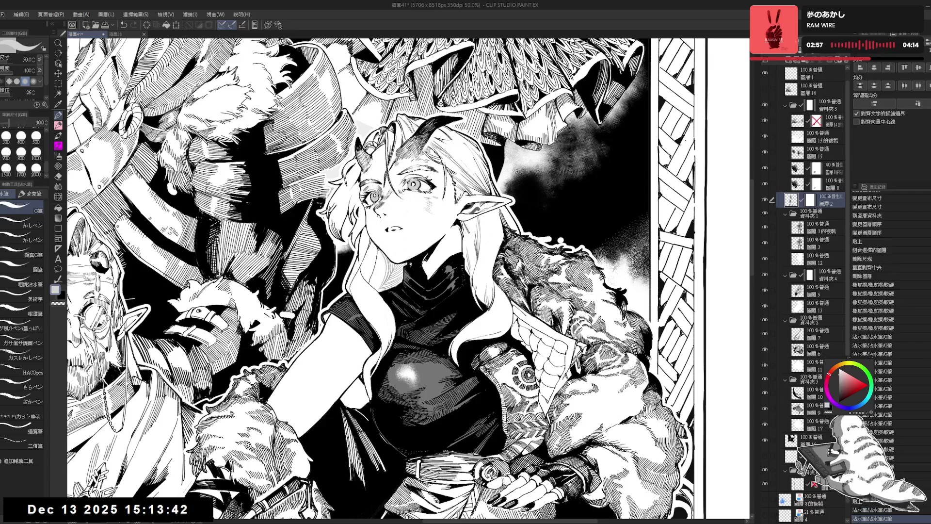
left_click(765, 200)
left_click(766, 199)
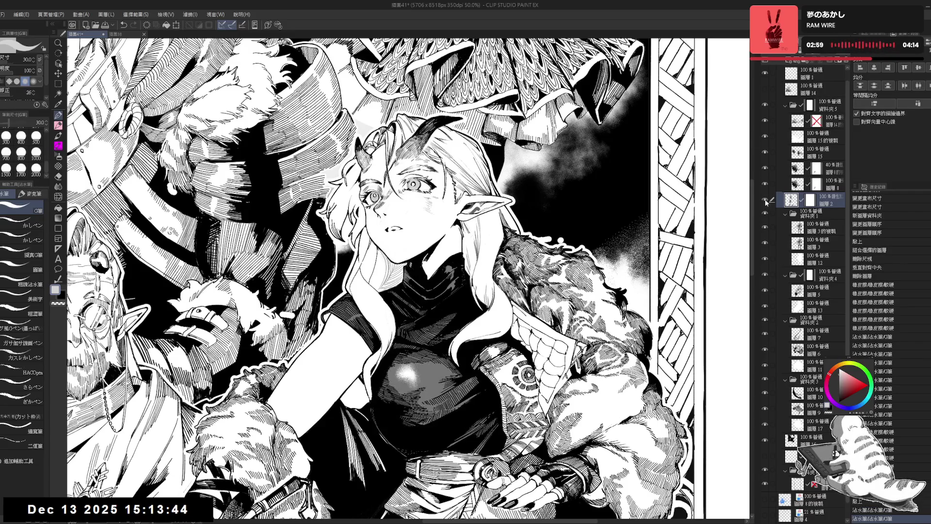
Fit the whole page to the window and centre it in view
left_click_drag(617, 330, 607, 269)
key("ctrl+0")
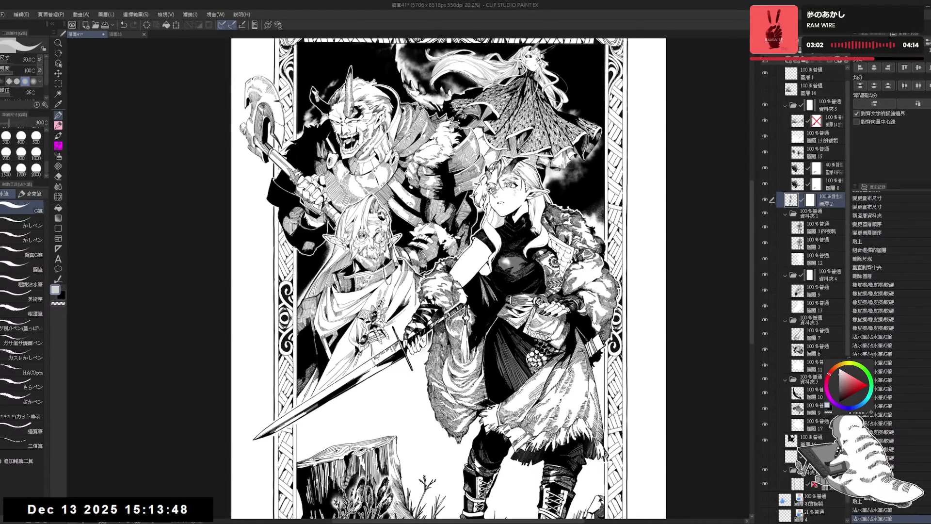
mouse_move(448, 279)
left_mouse_down()
mouse_move(422, 264)
mouse_move(406, 237)
left_mouse_up()
left_click_drag(697, 228, 679, 230)
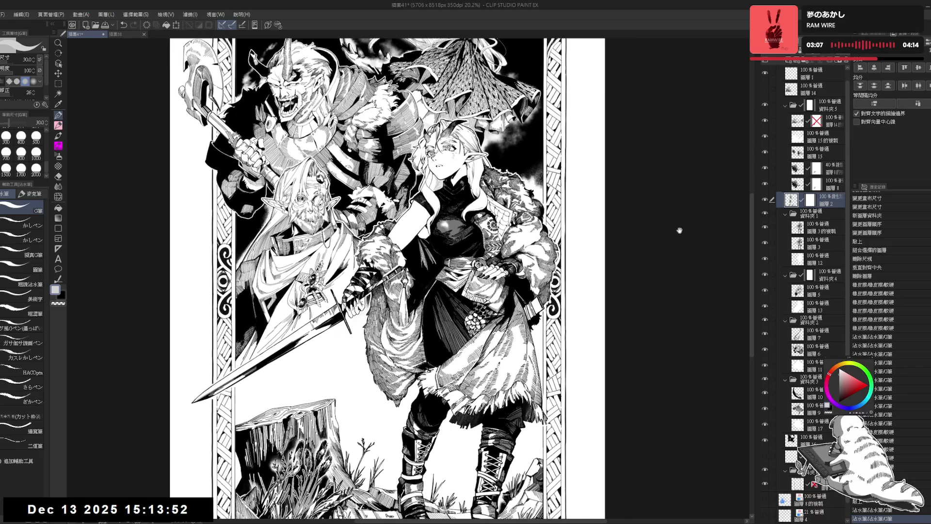
Select 圖層 3的複製, switch its blend mode to Linear Burn and lower its opacity
left_click(824, 230)
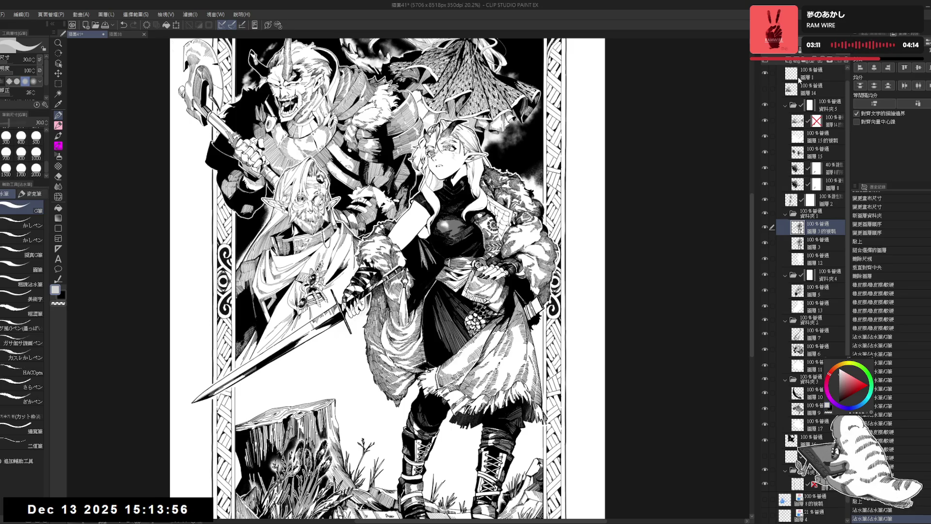
scroll(807, 61, "down", 4)
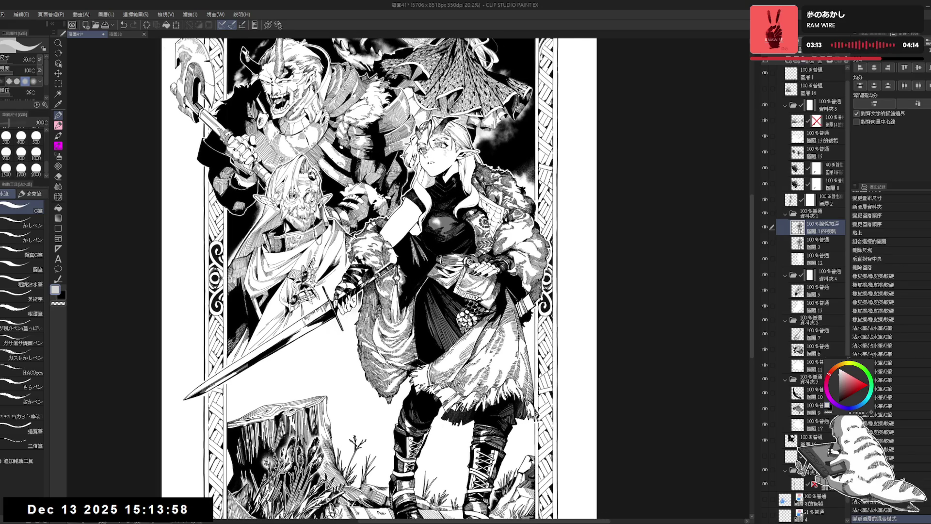
scroll(820, 62, "down", 1)
scroll(820, 63, "up", 1)
left_click(825, 63)
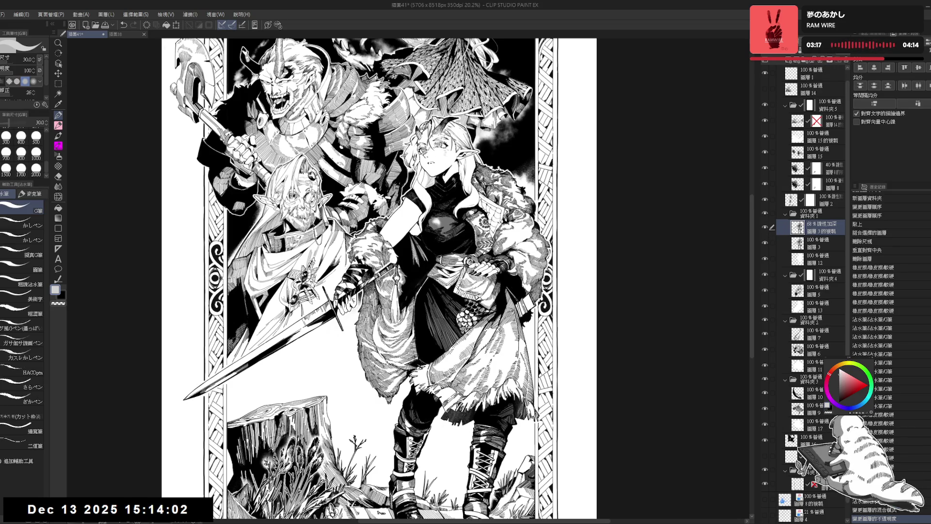
scroll(826, 63, "down", 1)
scroll(826, 63, "up", 2)
scroll(586, 183, "down", 3)
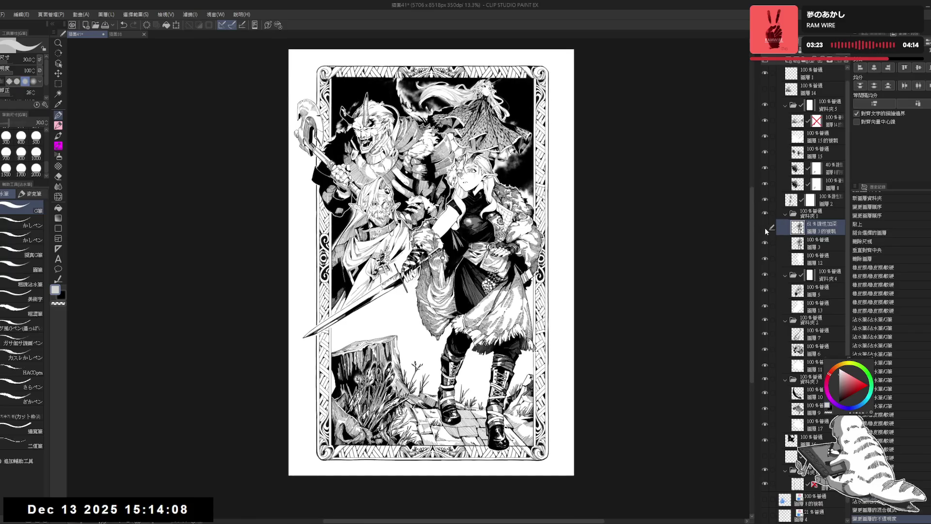
scroll(585, 245, "up", 4)
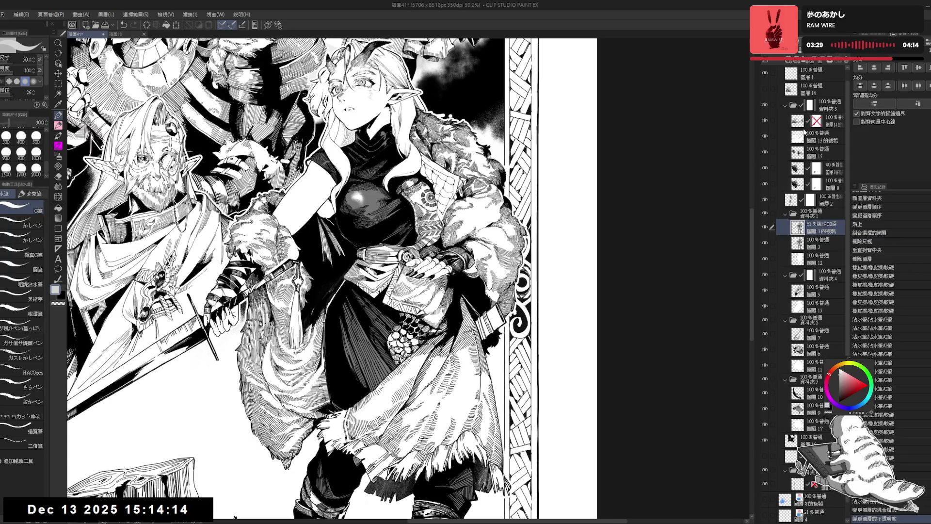
Zoom in on the elf girl's face while toggling the character tone layer off and on to compare
key("ctrl+minus")
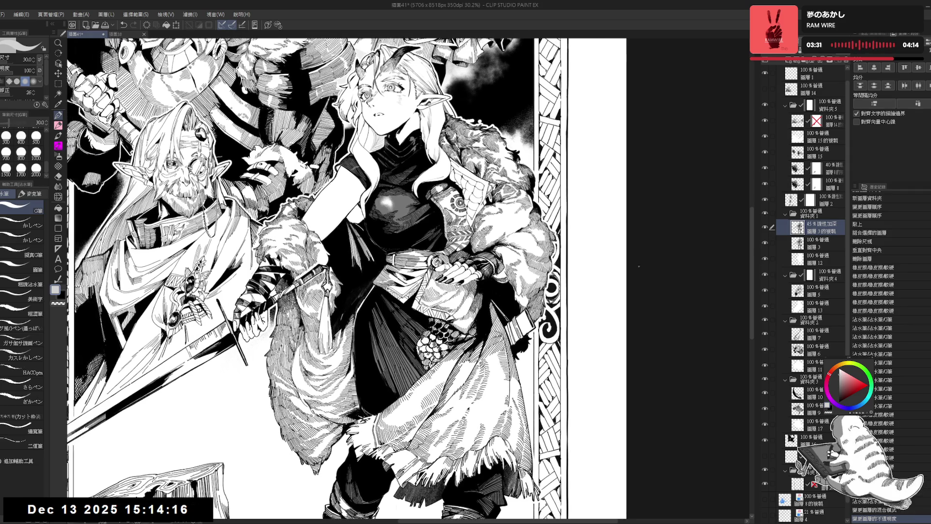
key("ctrl+minus")
left_click(765, 227)
left_click(765, 227)
left_click(765, 227)
left_click(766, 227)
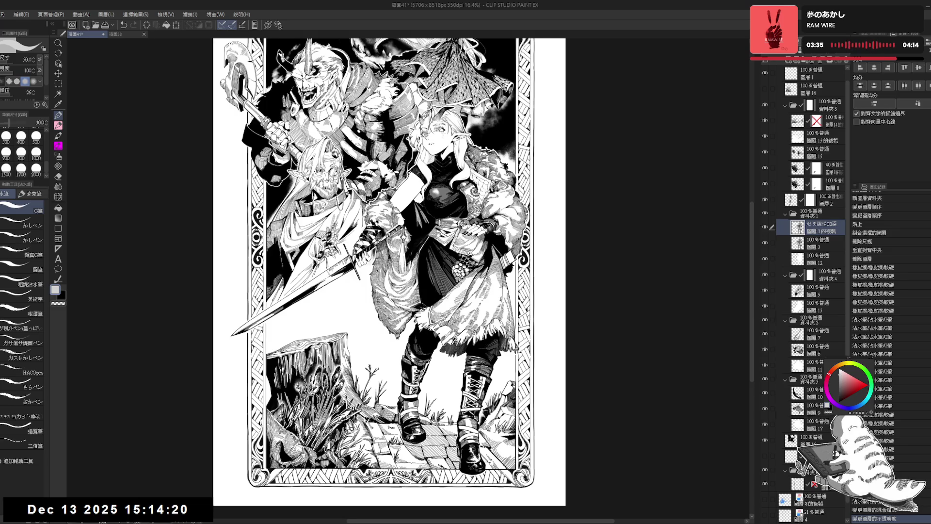
key("ctrl+plus")
key("ctrl+plus")
scroll(410, 280, "up", 2)
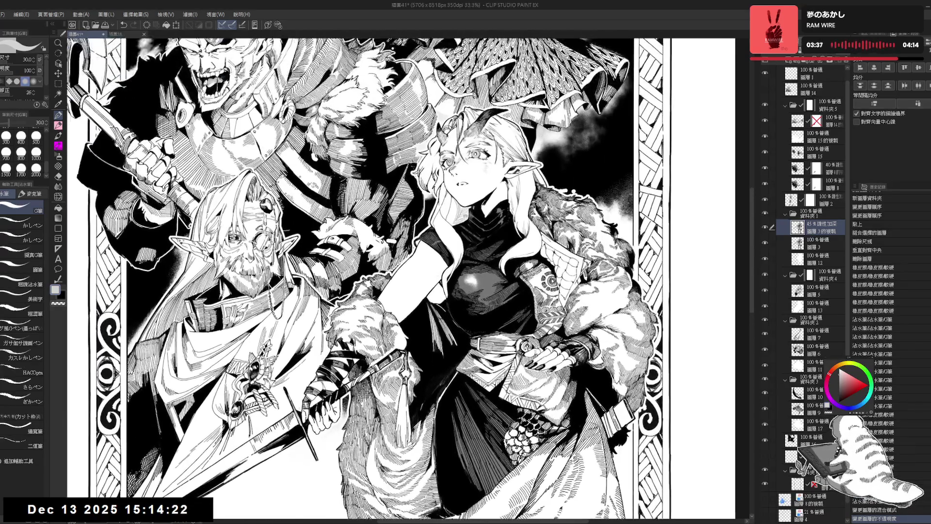
key("ctrl+plus")
left_click(766, 227)
left_click(765, 227)
scroll(411, 280, "down", 2)
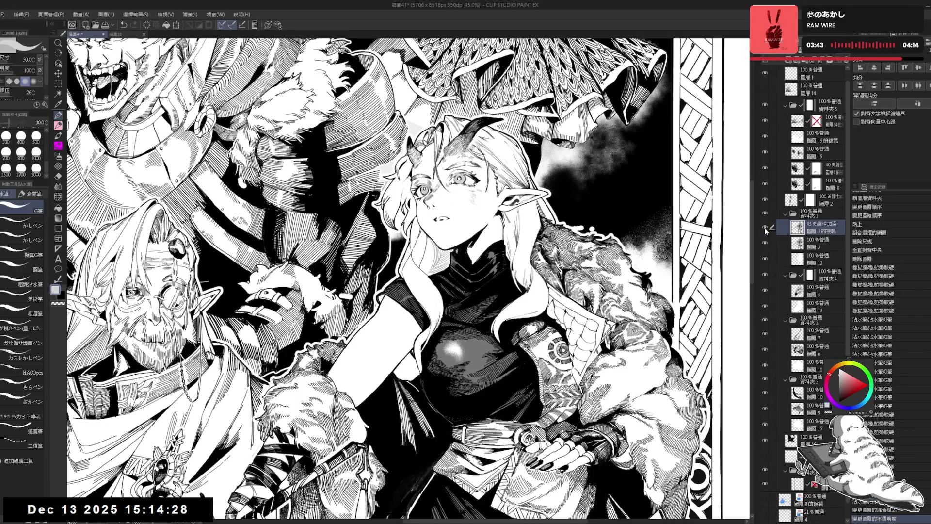
Hide and then delete the Linear Burn copy of 圖層 3
left_click(766, 228)
left_click(817, 245)
scroll(444, 223, "up", 3)
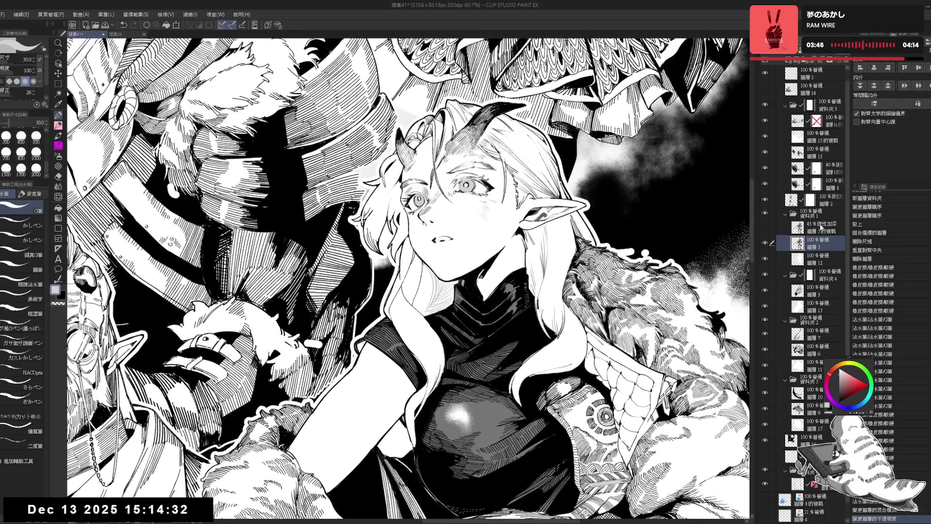
left_click(820, 227)
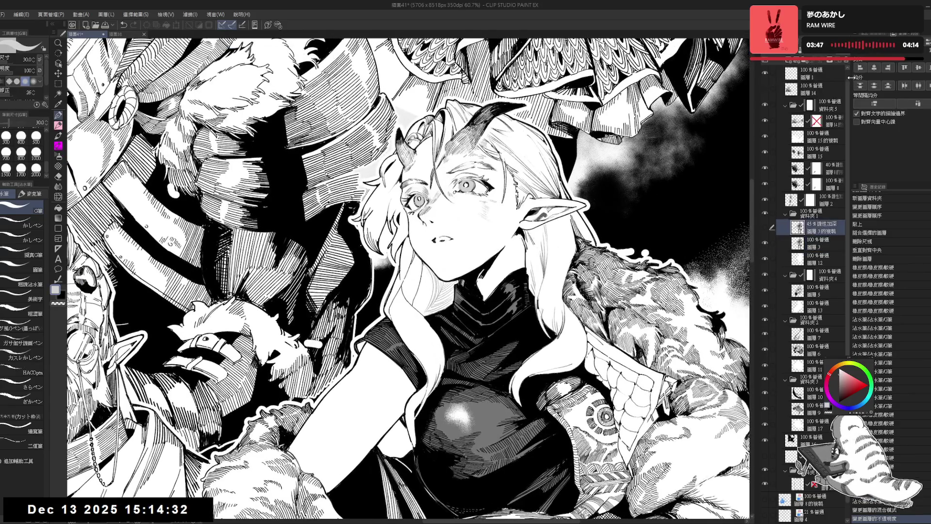
left_click(846, 61)
Erase the elf girl's old mouth lines and stray marks, switching the drawing colour to black
key("e")
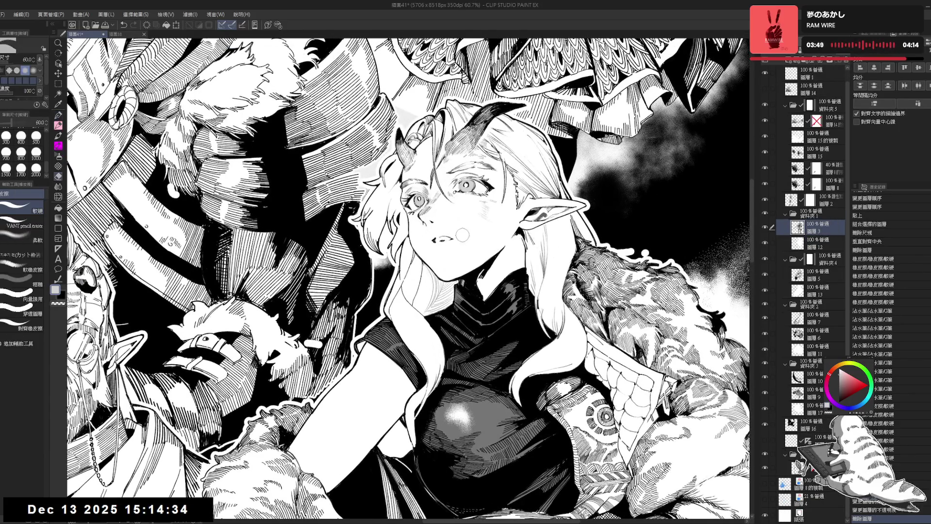
left_click_drag(444, 238, 453, 219)
key("p")
key("e")
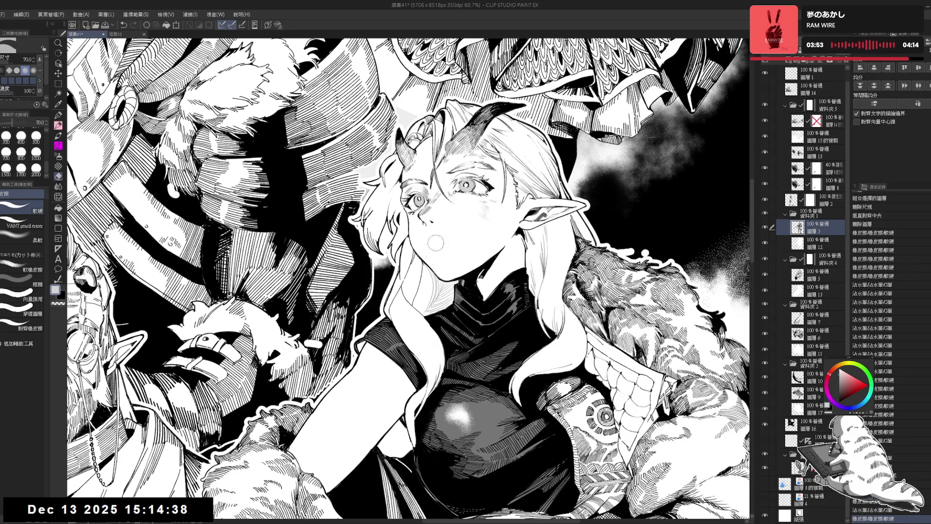
key("p")
key("x")
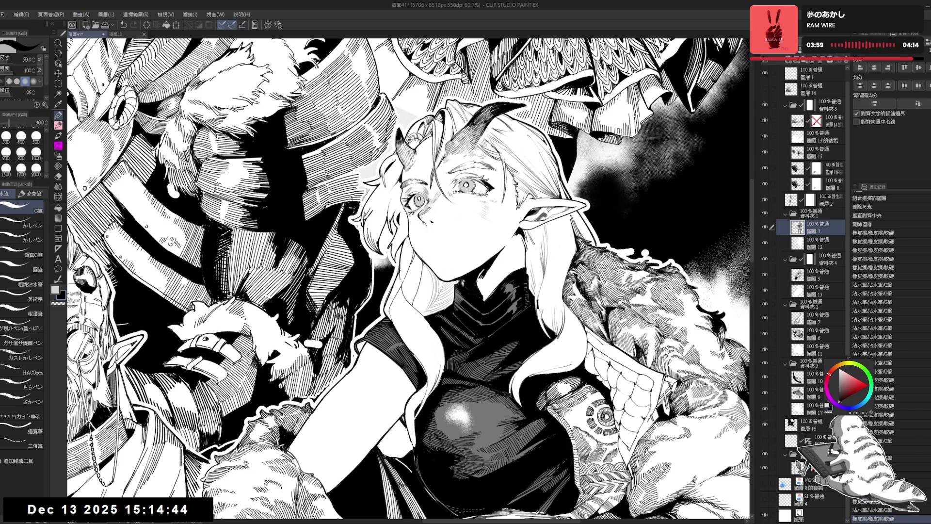
key("e")
mouse_move(426, 237)
left_mouse_down()
mouse_move(439, 208)
mouse_move(416, 220)
mouse_move(421, 228)
left_mouse_up()
key("p")
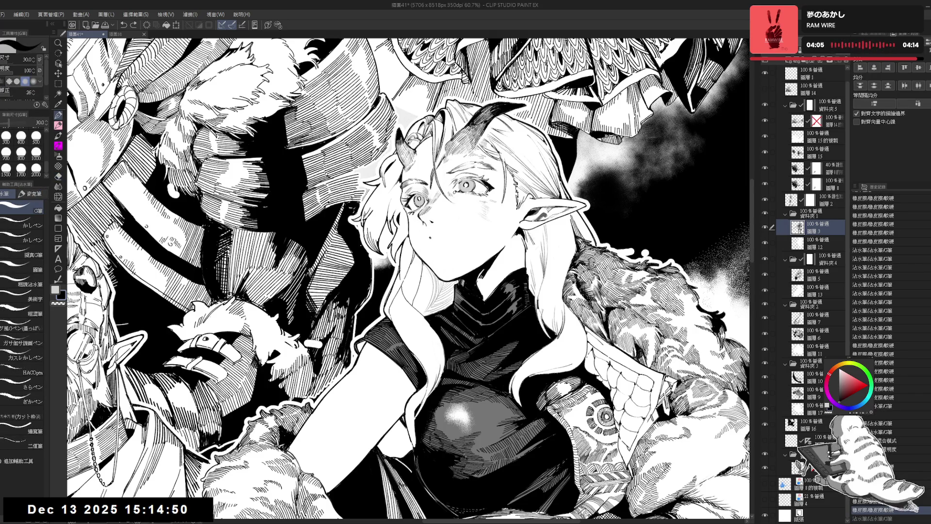
Ink a new mouth with the analog-style pen at brush size 17
left_click(22, 328)
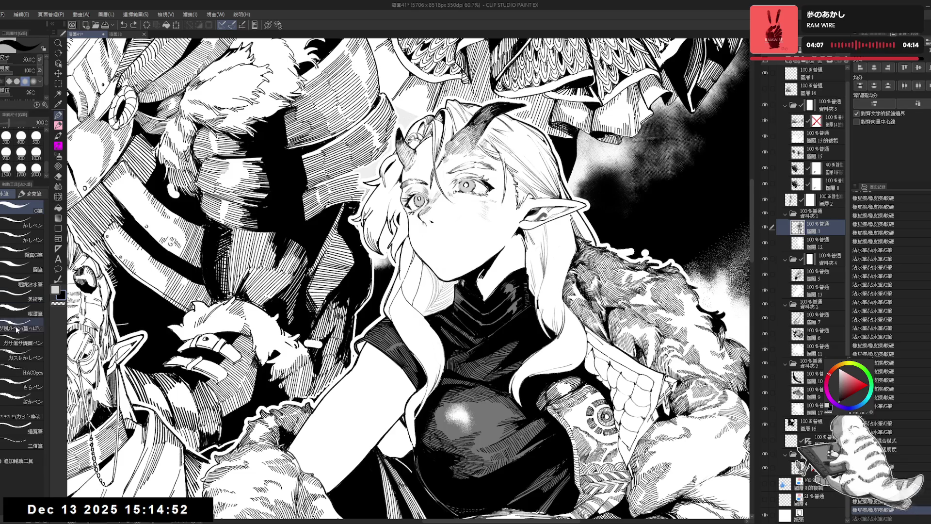
left_click_drag(427, 237, 432, 241)
key("bracketleft")
key("bracketleft")
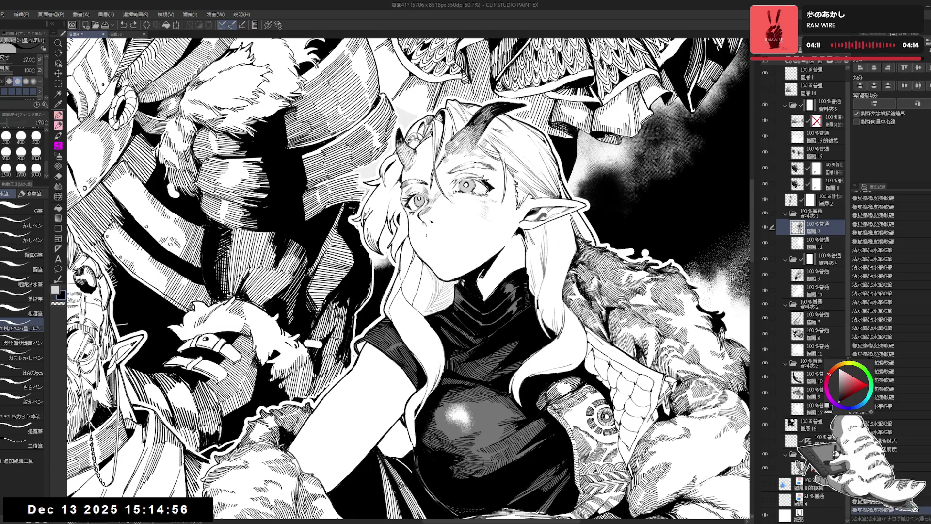
left_click_drag(429, 238, 431, 240)
left_click_drag(429, 238, 446, 236)
Alternate eraser and pen to refine the mouth into a calm closed line
key("e")
key("p")
key("e")
key("p")
key("e")
key("p")
key("e")
key("p")
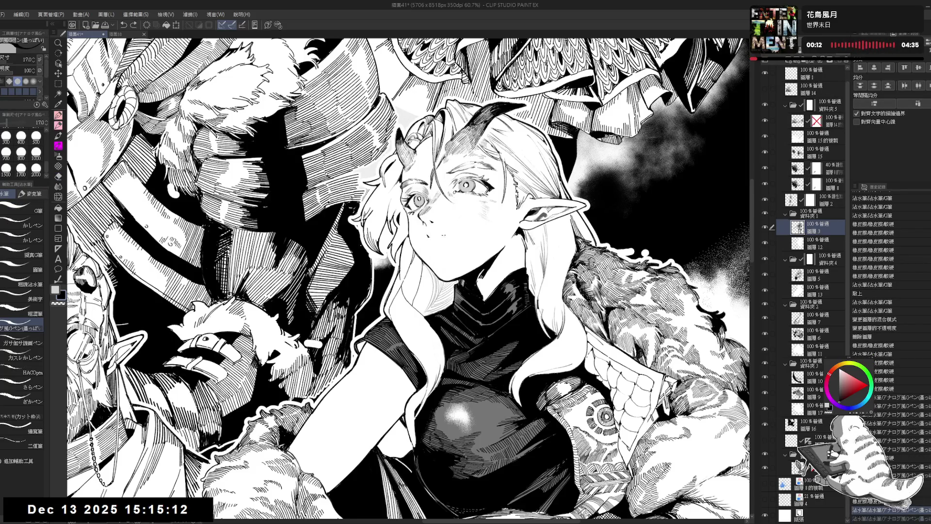
key("ctrl+y")
left_click_drag(427, 257, 442, 286)
key("ctrl+minus")
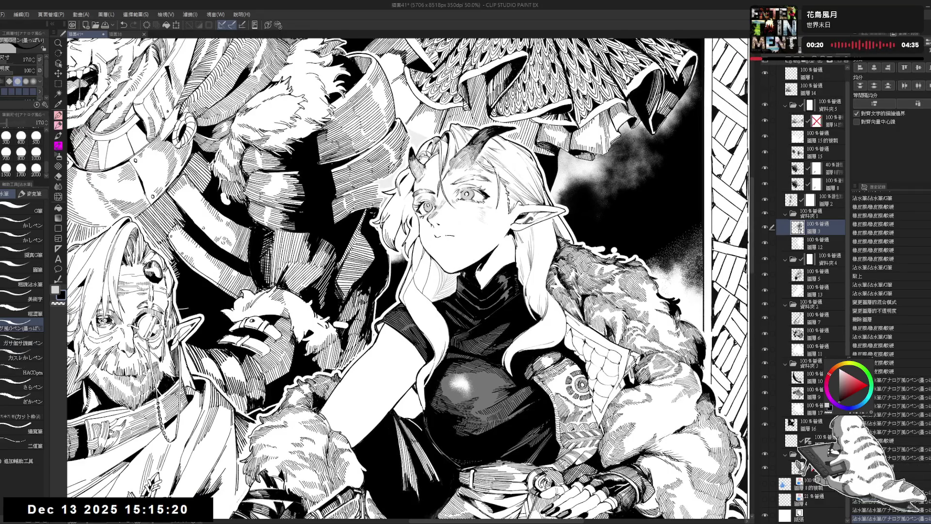
Check the face in a mirrored view, then erase and re-ink details around the mouth and chin
key("h")
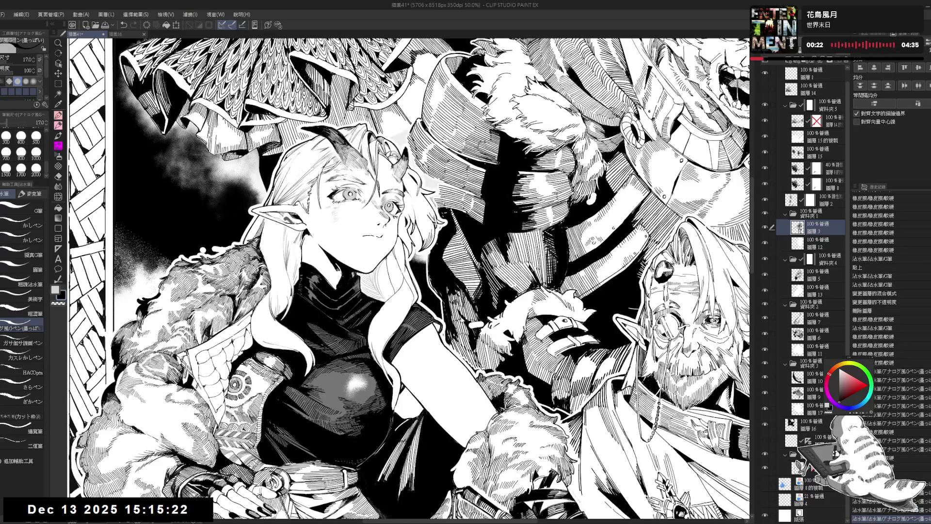
key("h")
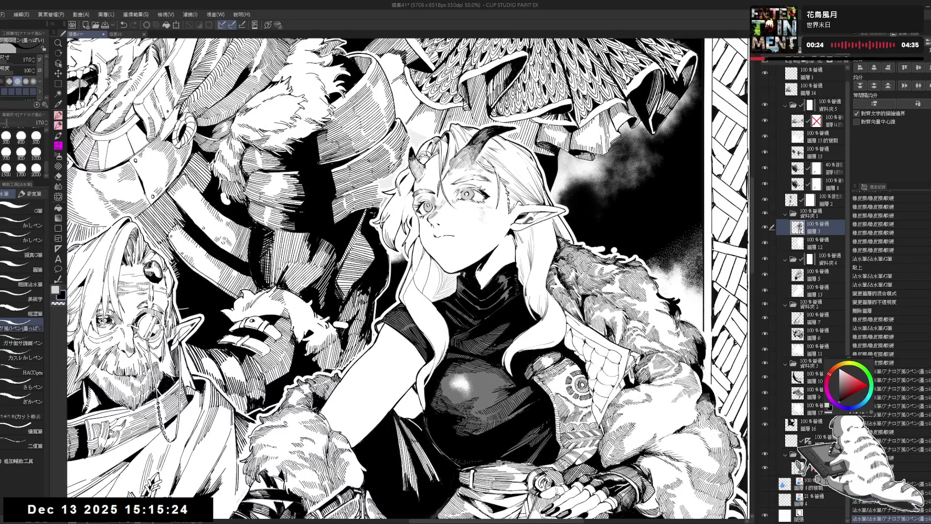
key("e")
left_click_drag(436, 232, 441, 241)
key("p")
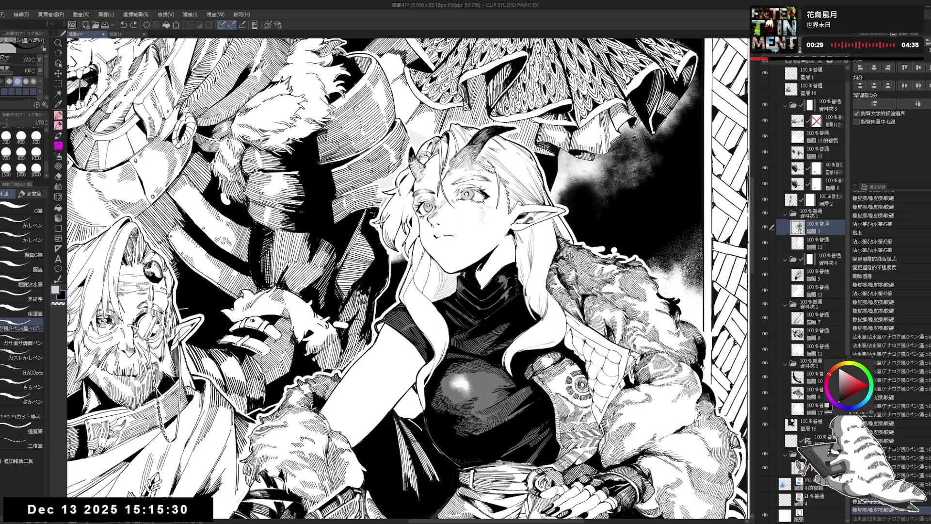
key("e")
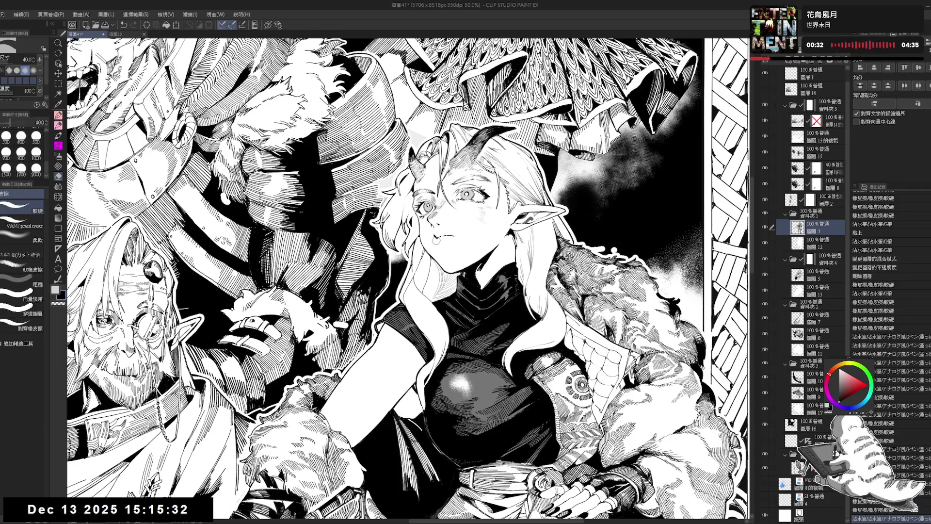
left_click_drag(440, 247, 453, 255)
key("p")
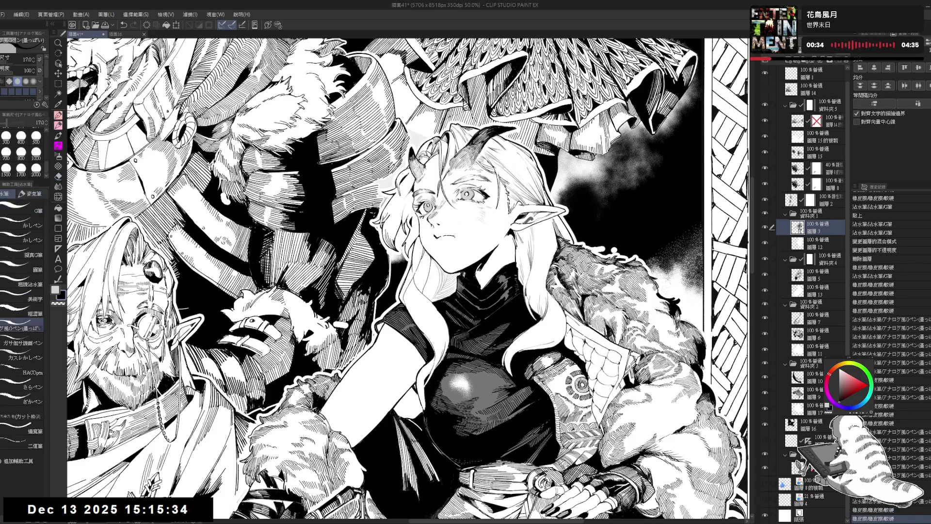
left_click_drag(442, 247, 448, 251)
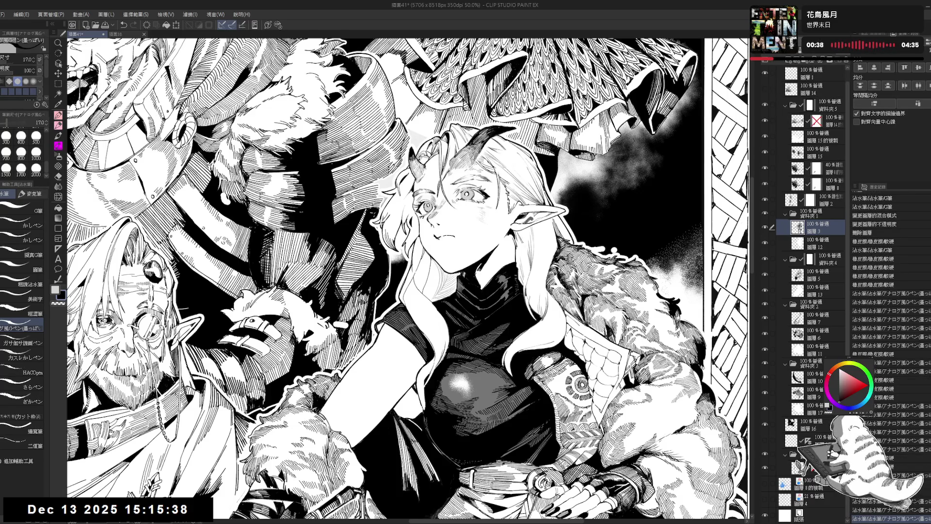
Erase part of the mouth line, add a small stroke near the arm and undo a stray stroke
left_click_drag(432, 232, 441, 239)
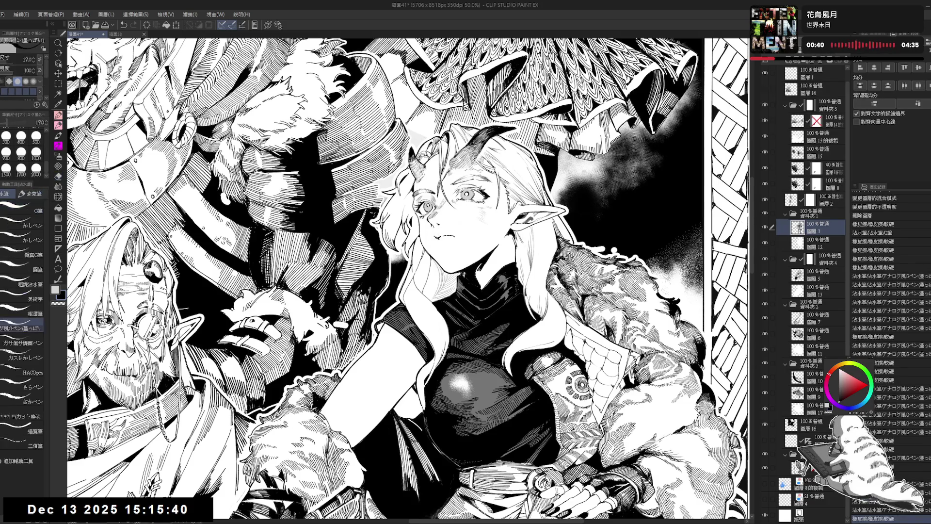
key("h")
left_click_drag(473, 342, 463, 336)
key("h")
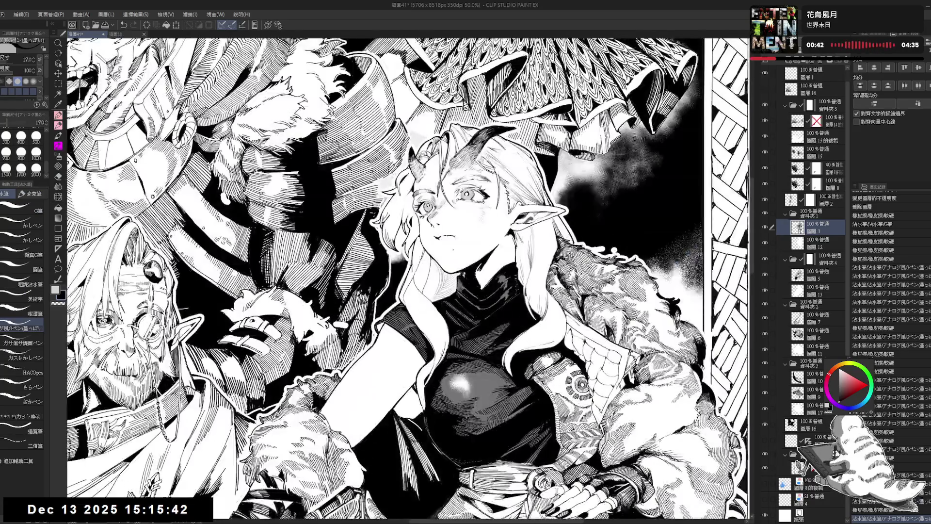
left_click_drag(438, 237, 444, 245)
key("ctrl+z")
key("e")
key("p")
Retouch the mouth into a slightly parted shape and fill the gap near the collar with ink
key("e")
key("p")
key("e")
left_click_drag(437, 237, 443, 239)
key("p")
key("e")
key("p")
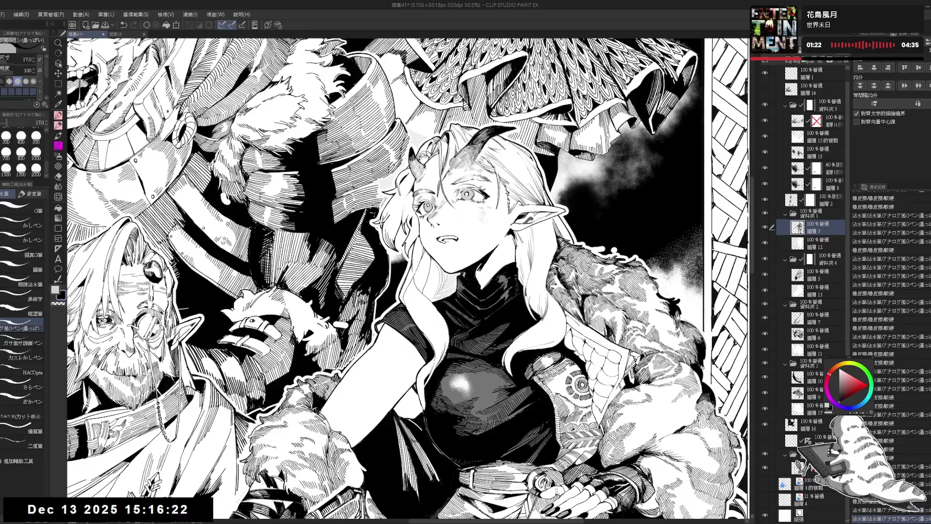
key("g")
left_click(473, 313)
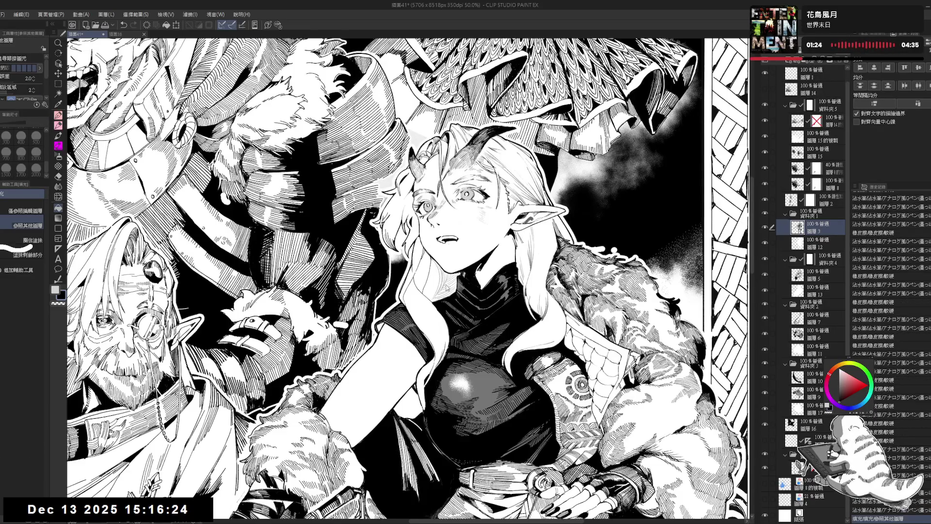
Mirror the canvas to check the drawing, then erase part of the elf's mouth line
key("h")
key("h")
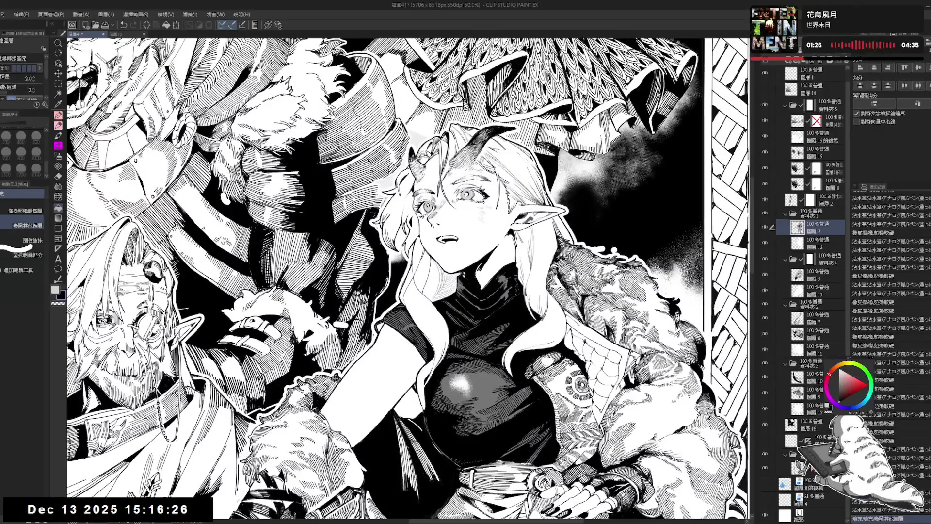
key("e")
left_click_drag(444, 241, 452, 246)
key("p")
Undo the last pen stroke and erase stray ink and a bit of the mouth outline
key("ctrl+z")
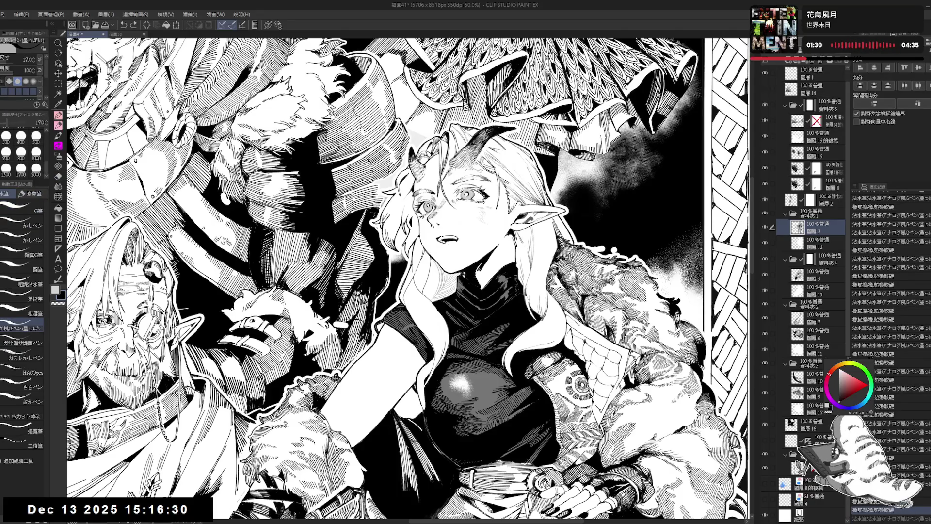
key("e")
left_click_drag(444, 241, 451, 245)
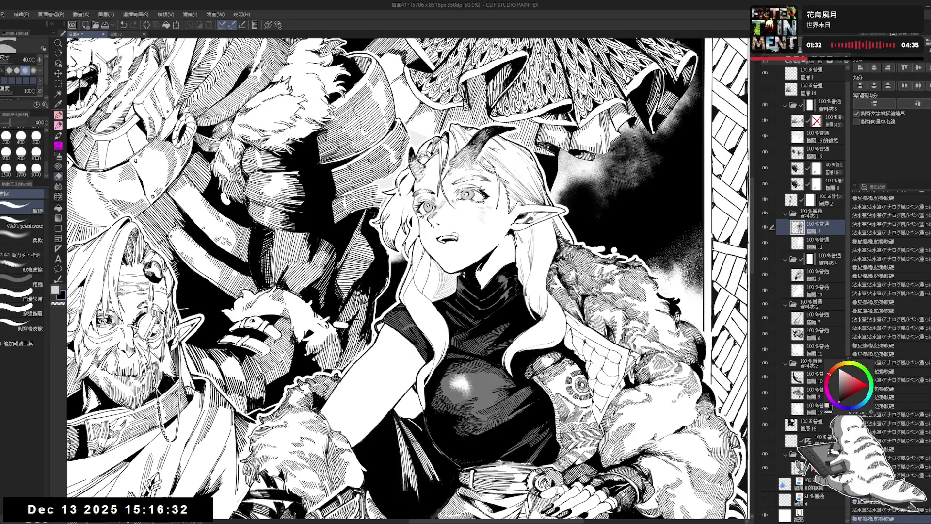
key("p")
key("e")
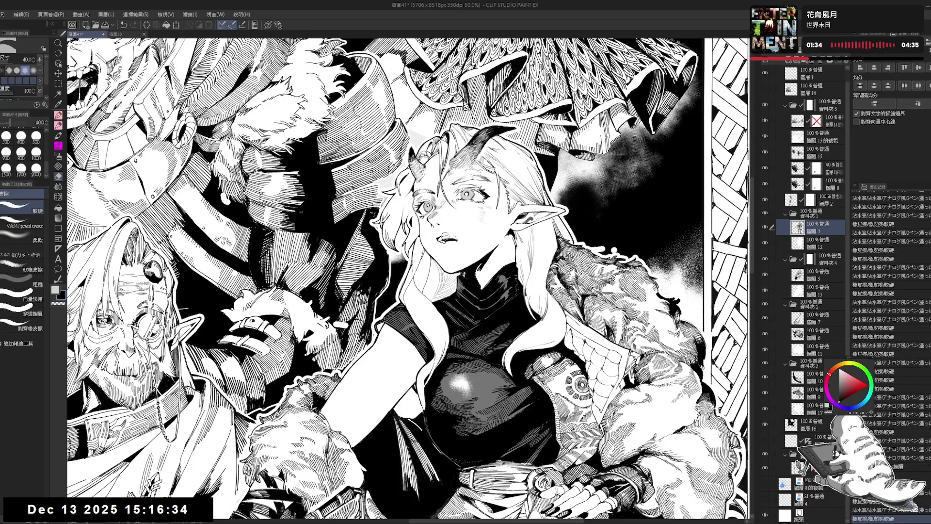
left_click_drag(439, 234, 448, 239)
key("p")
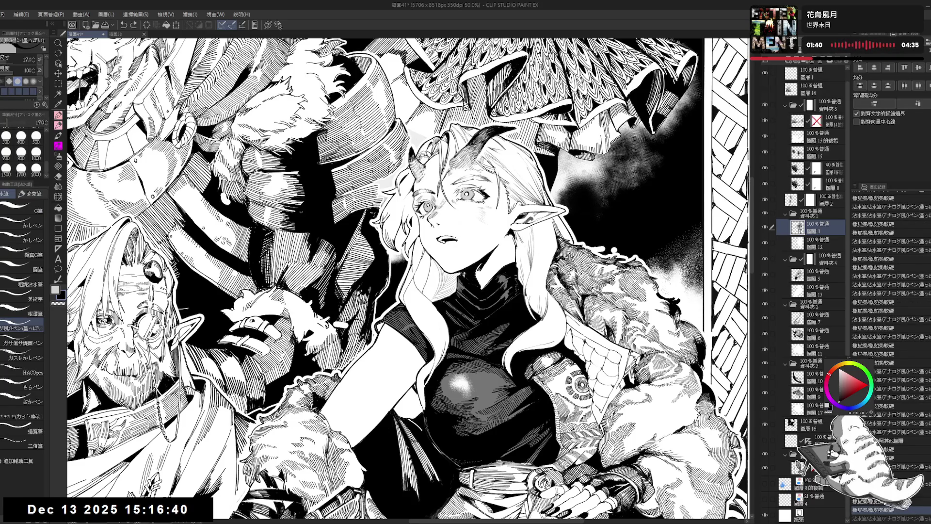
Redo the undone mouth edits and check the mouth on the mirrored, then normal, canvas
key("ctrl+y")
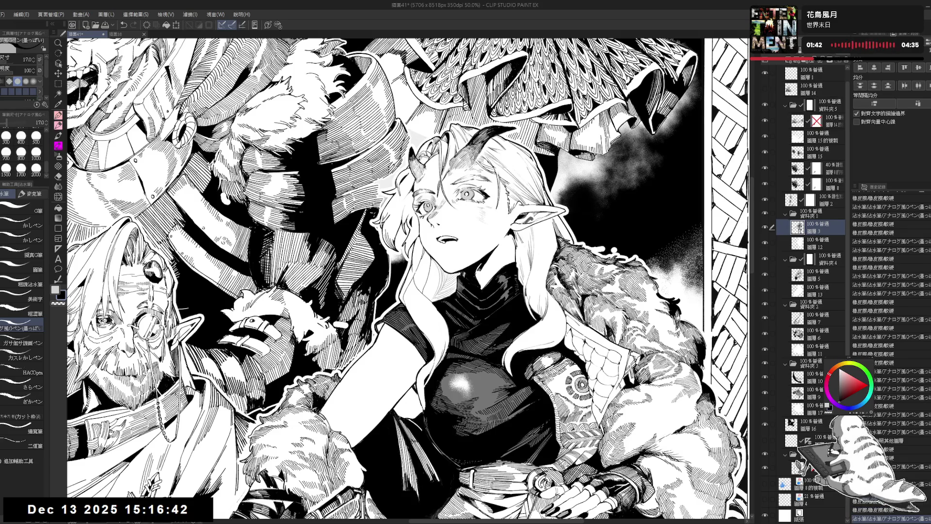
key("ctrl+y")
key("e")
key("ctrl+y")
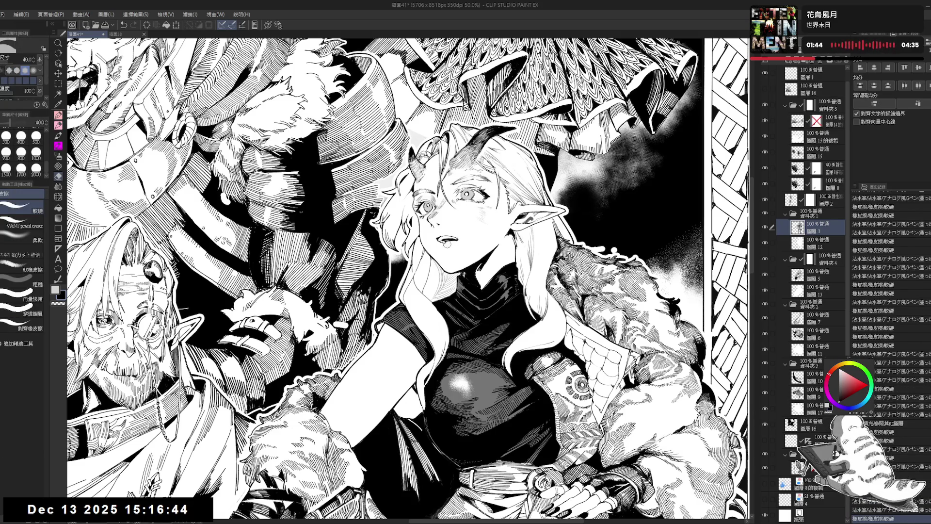
key("p")
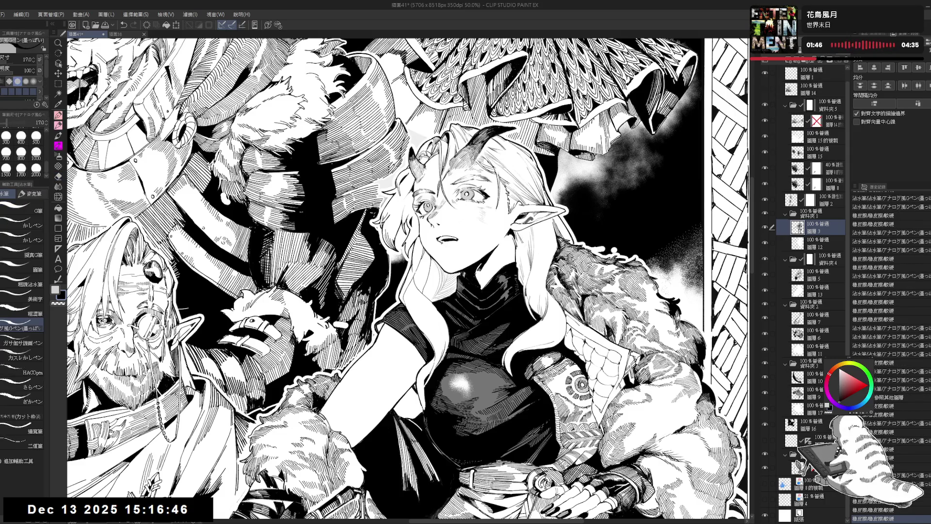
key("ctrl+y")
key("ctrl+y")
key("h")
key("h")
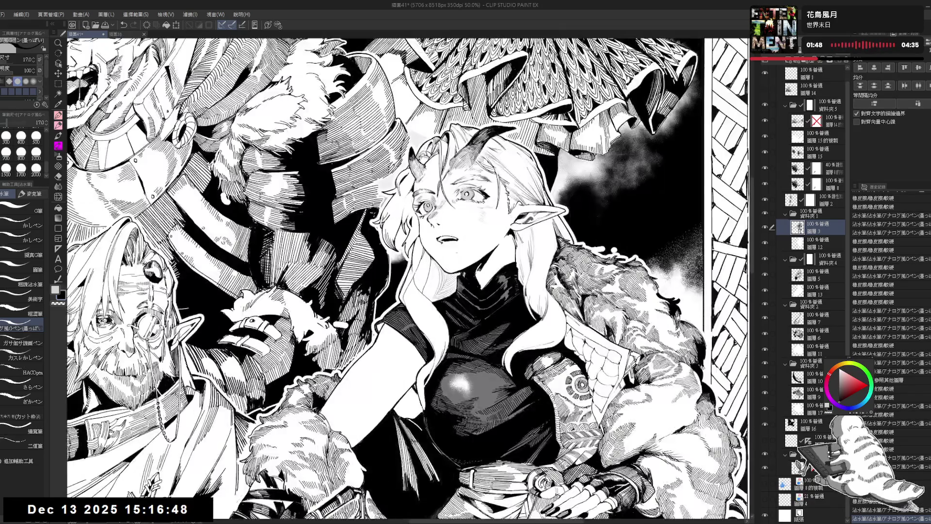
Step forward through the remaining mouth edits to compare versions and keep the wider, gasping shape
key("e")
key("p")
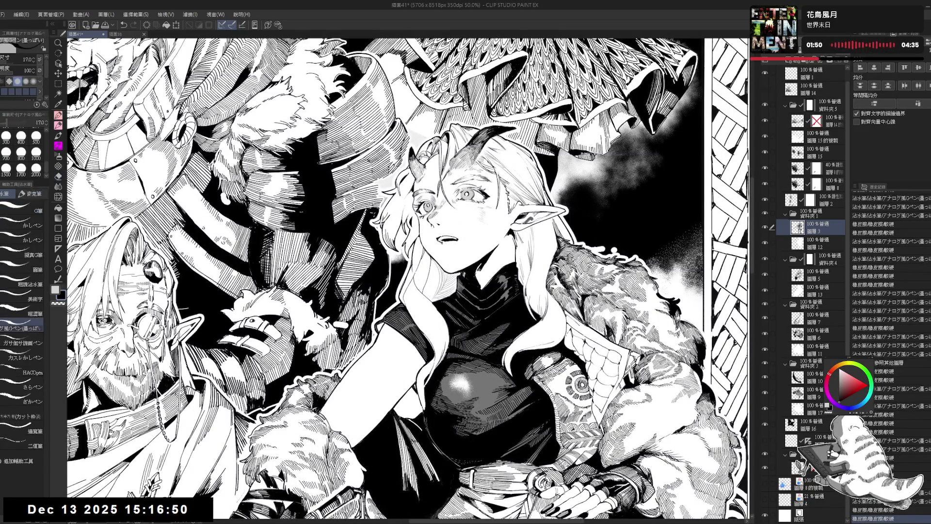
key("ctrl+y")
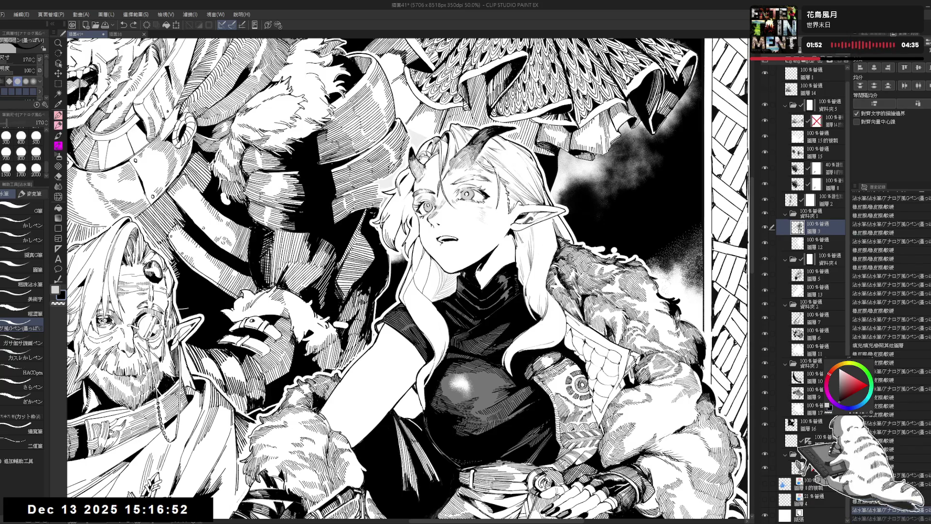
key("ctrl+y")
key("ctrl+y")
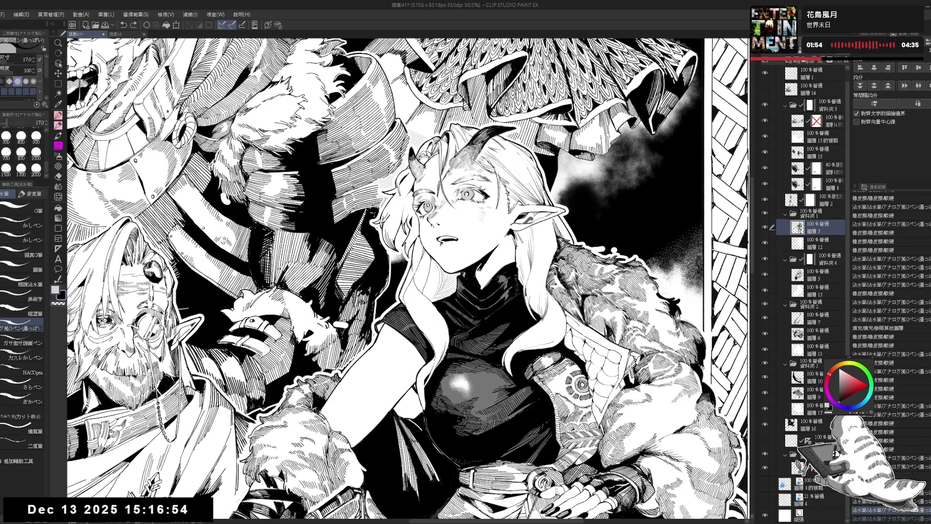
key("ctrl+y")
key("ctrl+y")
key("ctrl+y")
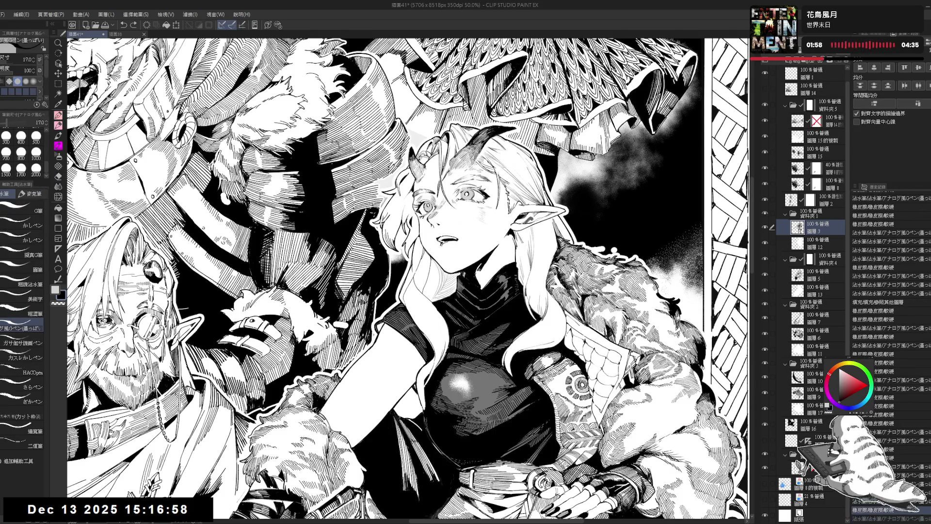
key("ctrl+y")
key("ctrl+y")
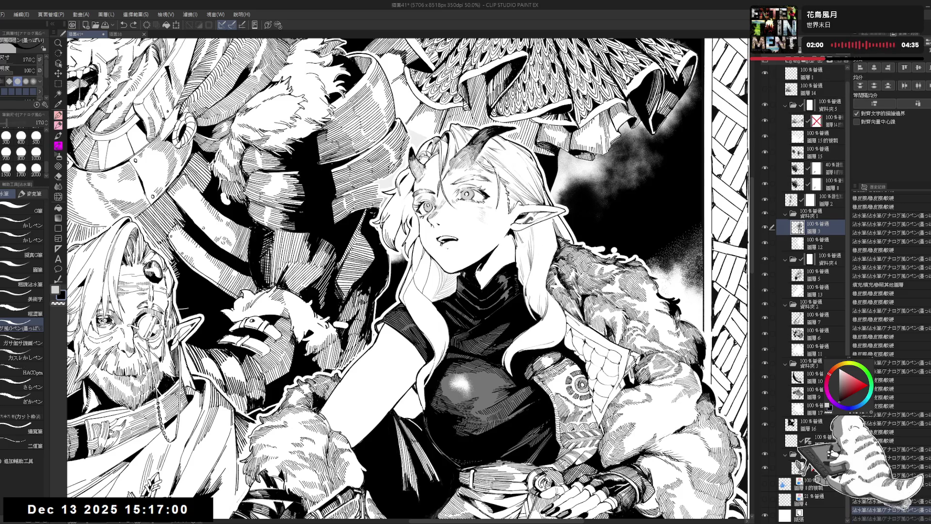
key("e")
key("p")
key("ctrl+y")
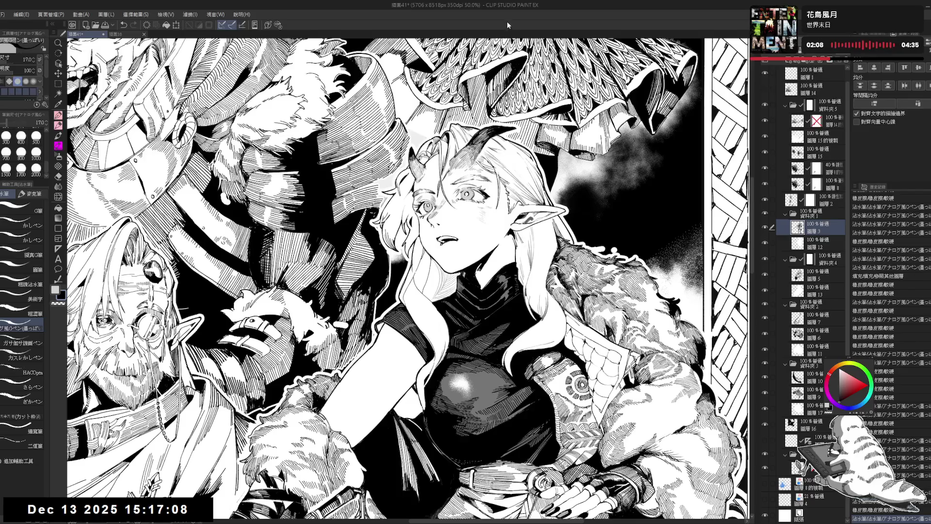
Erase part of the elf's mouth line and undo the unwanted strokes near the mouth
key("e")
left_click_drag(438, 245, 459, 248)
key("p")
key("e")
key("p")
key("ctrl+z")
key("ctrl+y")
key("ctrl+z")
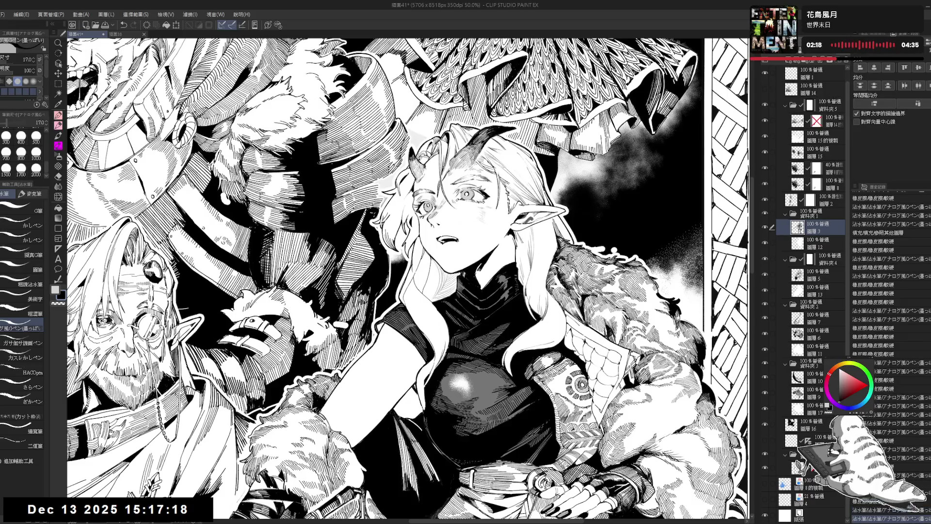
Ink new lines on the elf's mouth and refine them with eraser touch-ups into a parted shape
left_click_drag(457, 241, 460, 245)
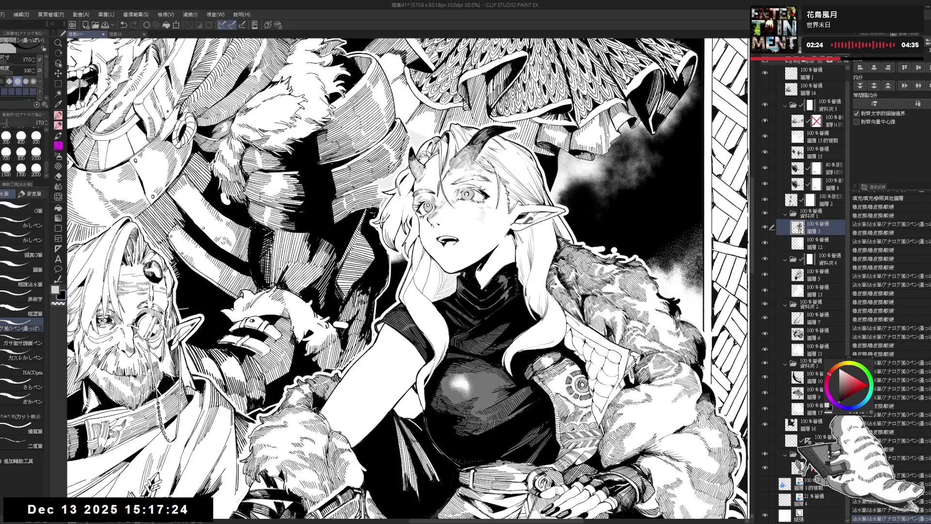
key("e")
key("p")
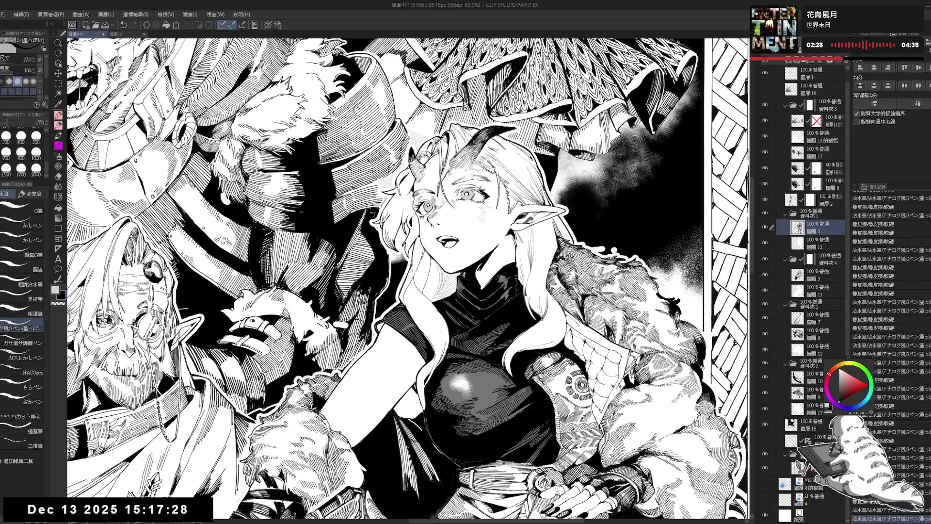
key("e")
key("p")
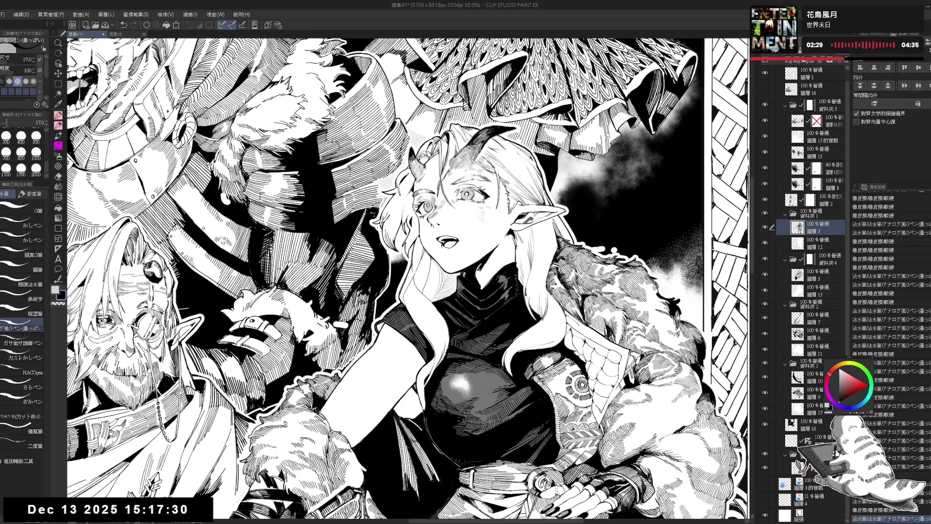
key("e")
key("p")
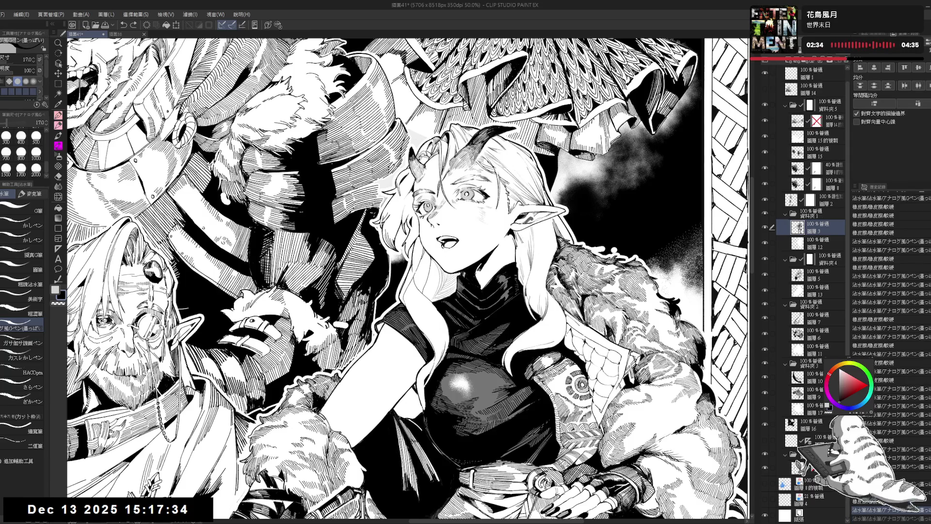
key("e")
key("p")
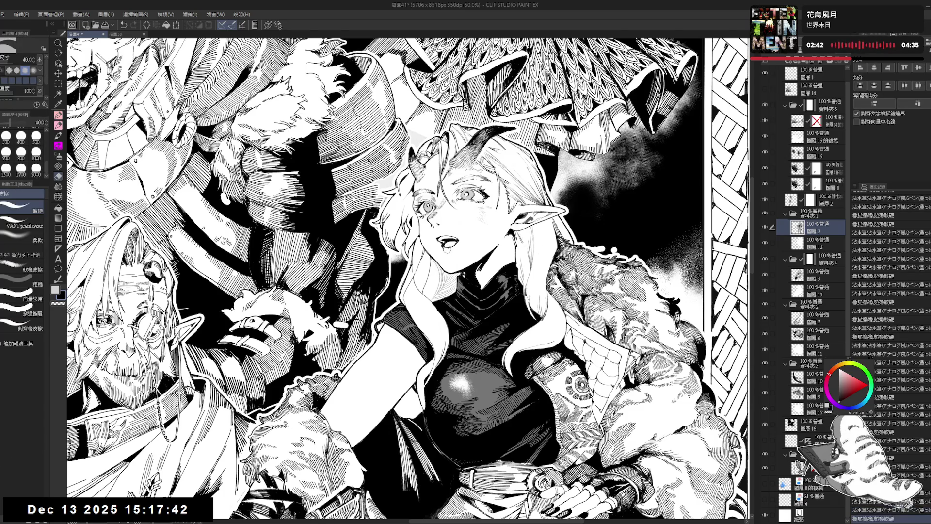
Unmirror the canvas and zoom out to 20%, then back to about 33% to view the illustration
key("h")
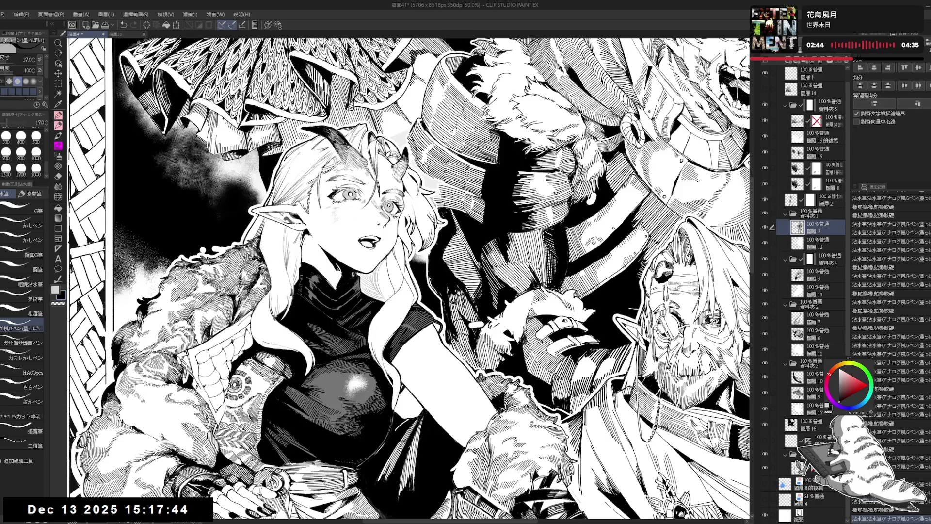
key("h")
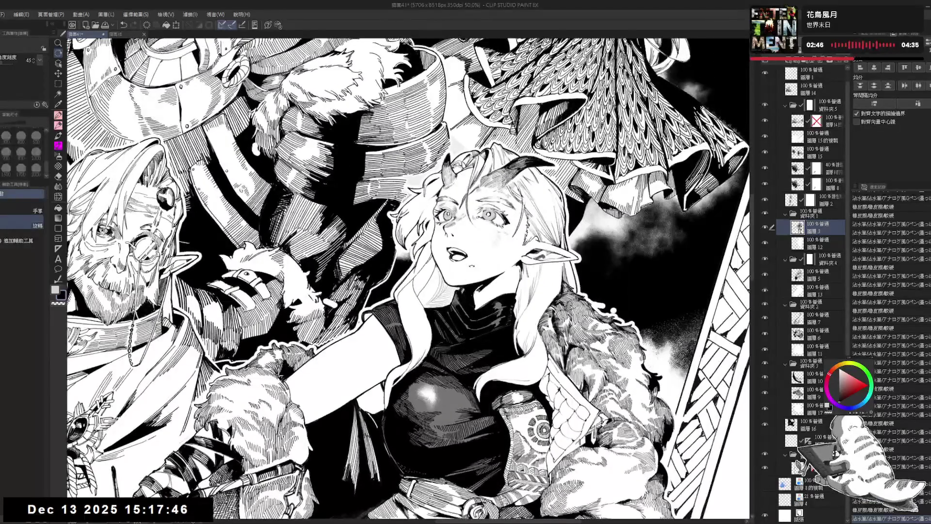
scroll(373, 277, "down", 5)
scroll(374, 276, "up", 1)
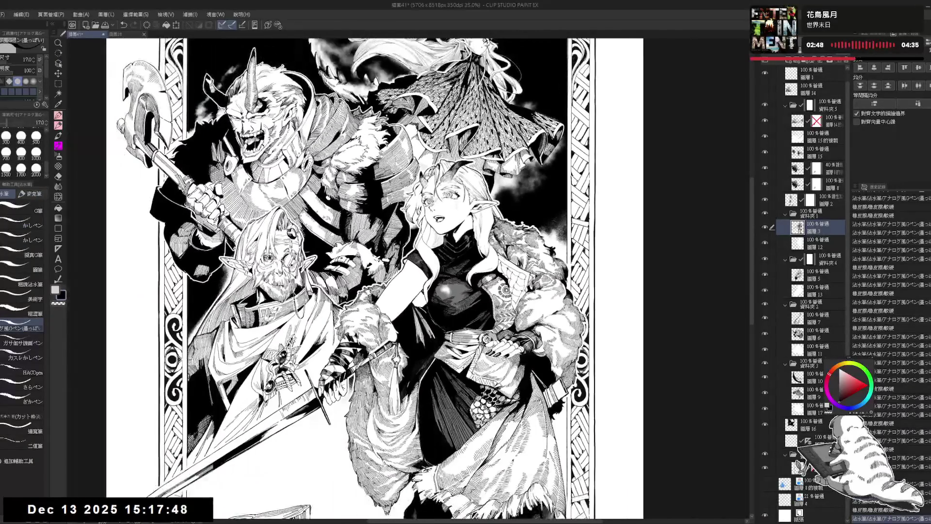
scroll(374, 276, "down", 5)
scroll(388, 279, "up", 3)
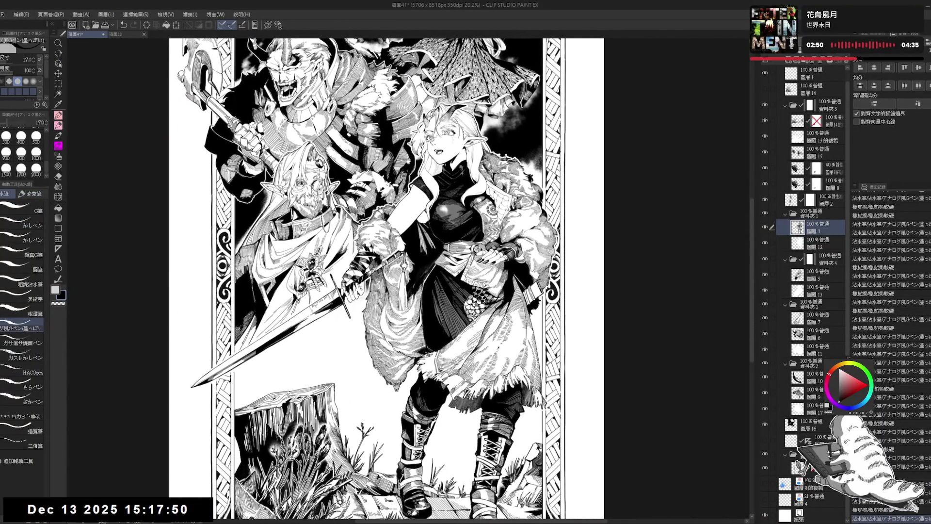
scroll(432, 162, "up", 2)
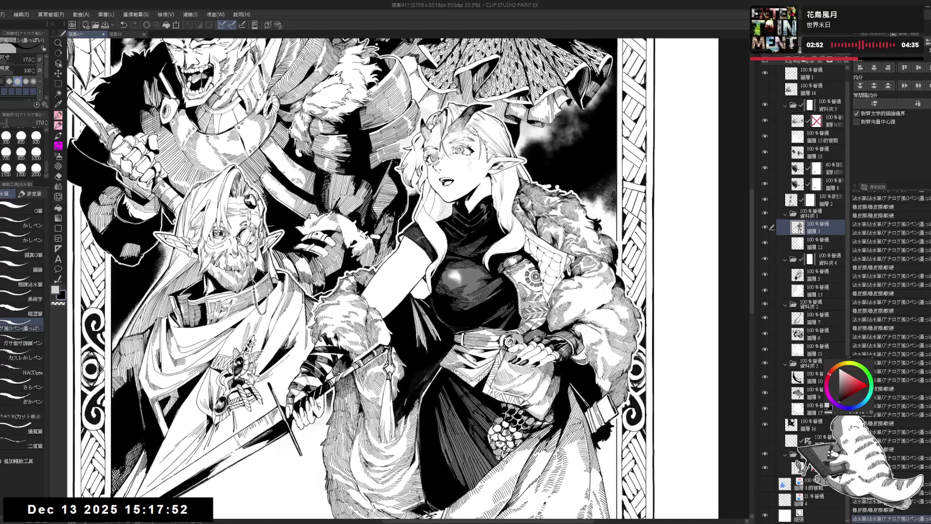
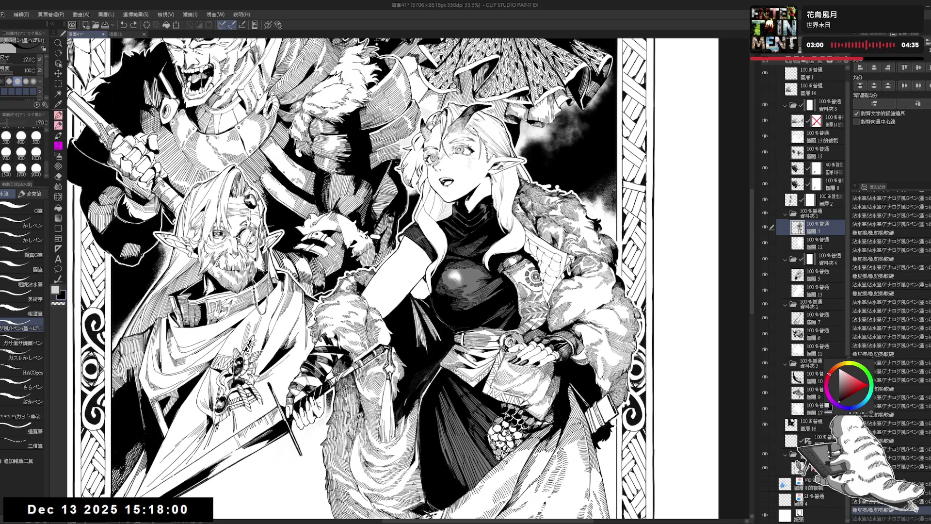
Redo the blush marks on the woman's cheek and check them in a mirrored view
key("ctrl+z")
mouse_move(465, 165)
left_mouse_down()
mouse_move(469, 172)
mouse_move(451, 170)
left_mouse_up()
key("h")
key("h")
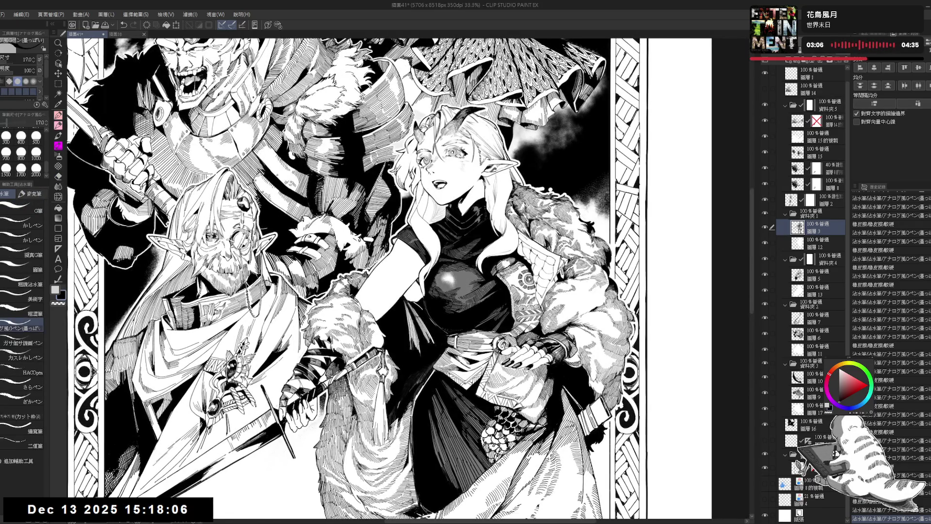
scroll(442, 171, "up", 1)
Refine the light stroke near the woman's eye, with the eraser at 500 and pen at 200
key("e")
key("bracketright")
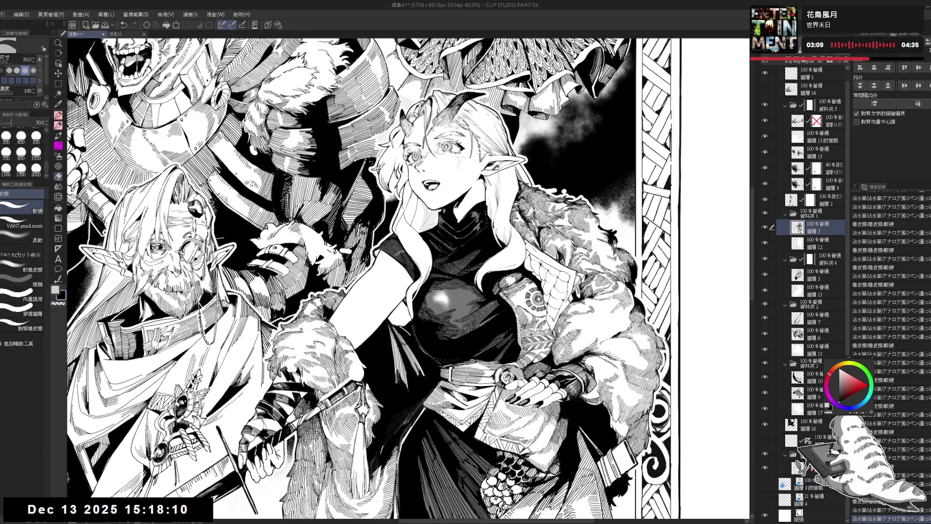
key("ctrl+z")
key("p")
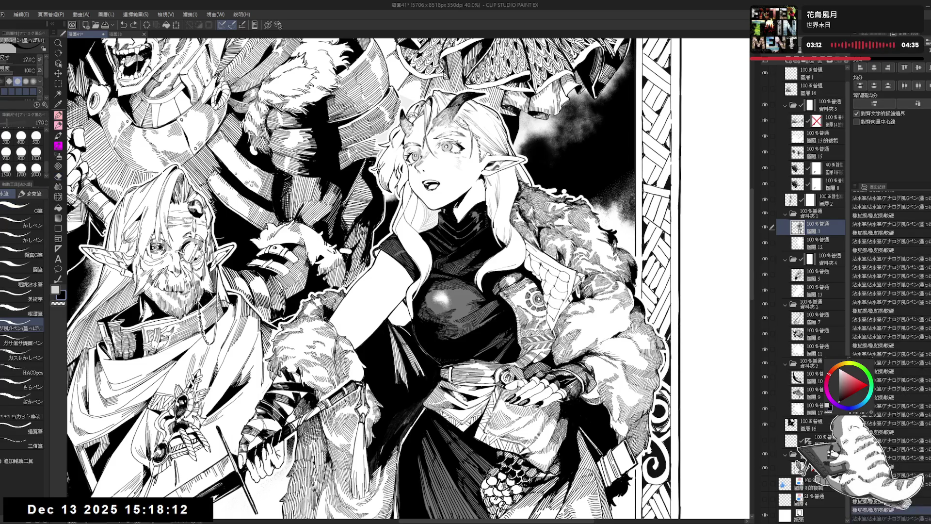
key("bracketright")
left_click_drag(442, 146, 445, 152)
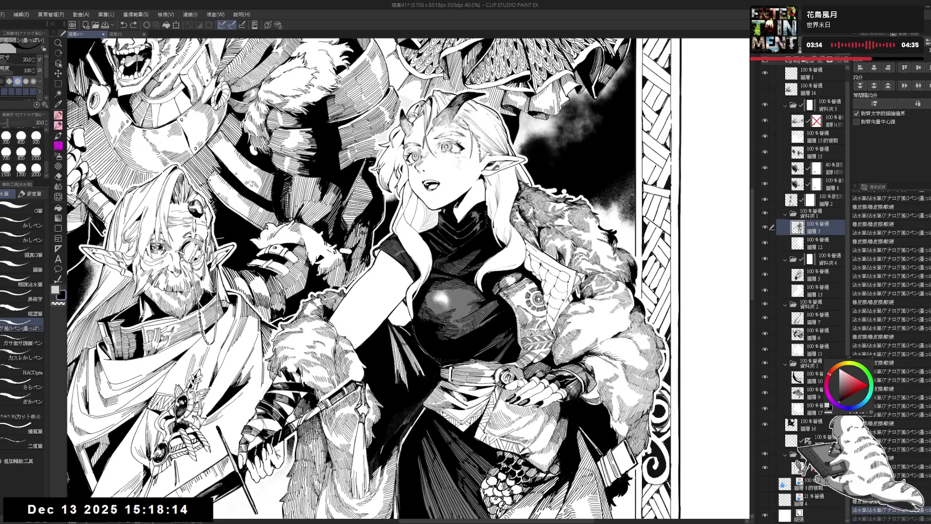
key("h")
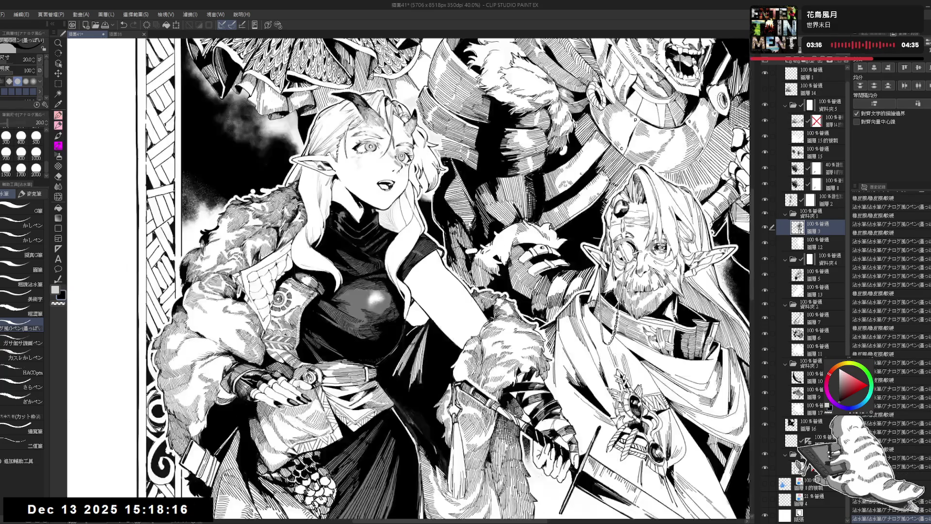
key("h")
key("e")
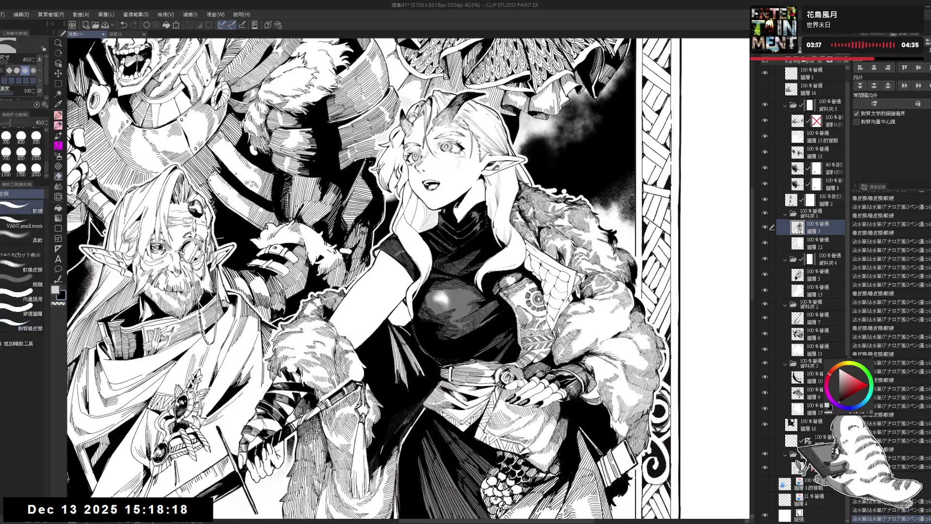
left_click_drag(443, 145, 445, 153)
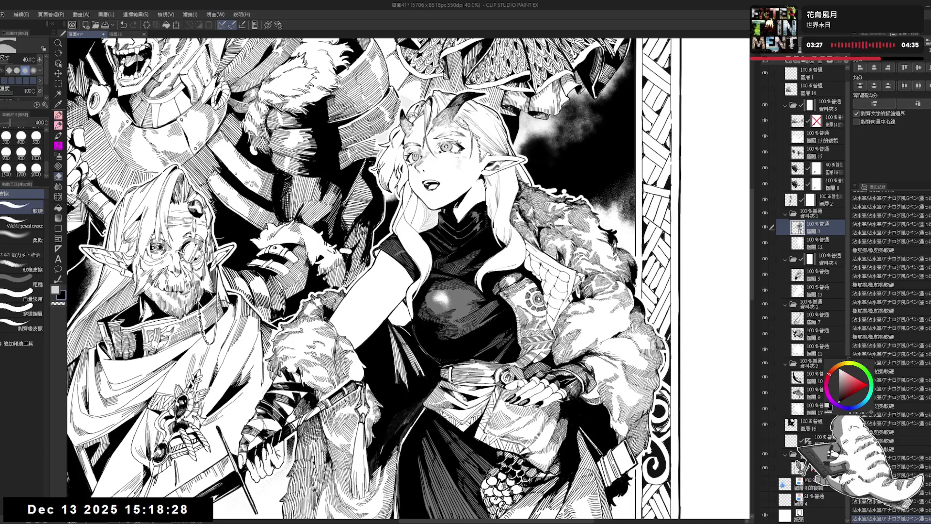
Erase a small mark near the woman's mouth and undo the unwanted short stroke
key("p")
key("h")
key("h")
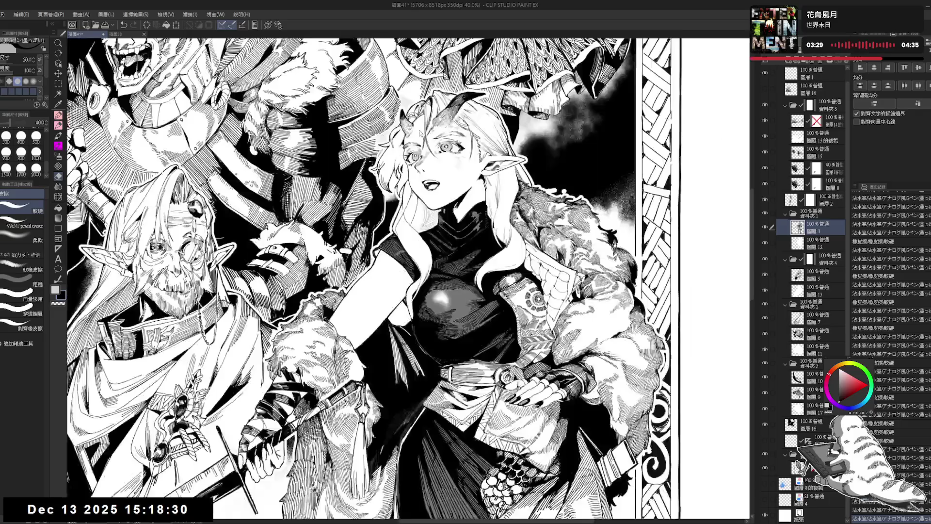
key("e")
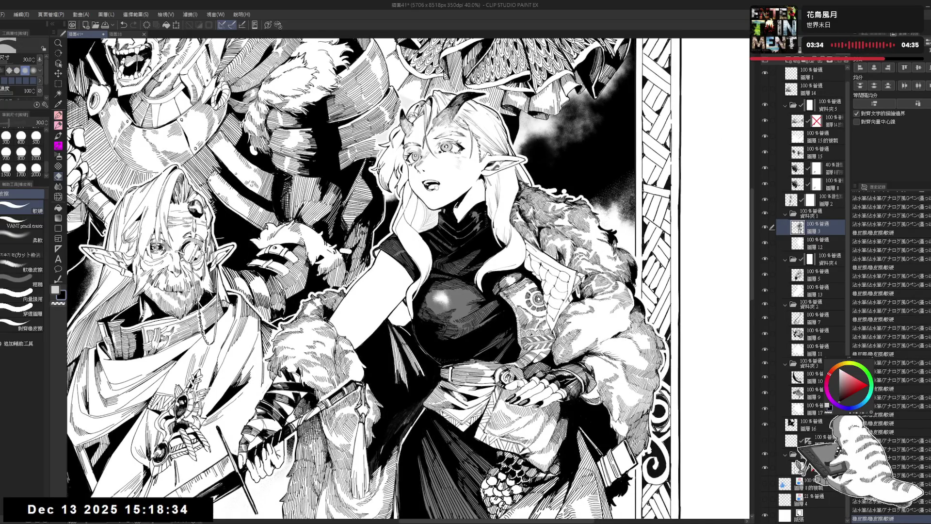
left_click_drag(436, 182, 439, 186)
key("p")
key("ctrl+z")
key("e")
key("p")
key("e")
key("p")
key("e")
key("p")
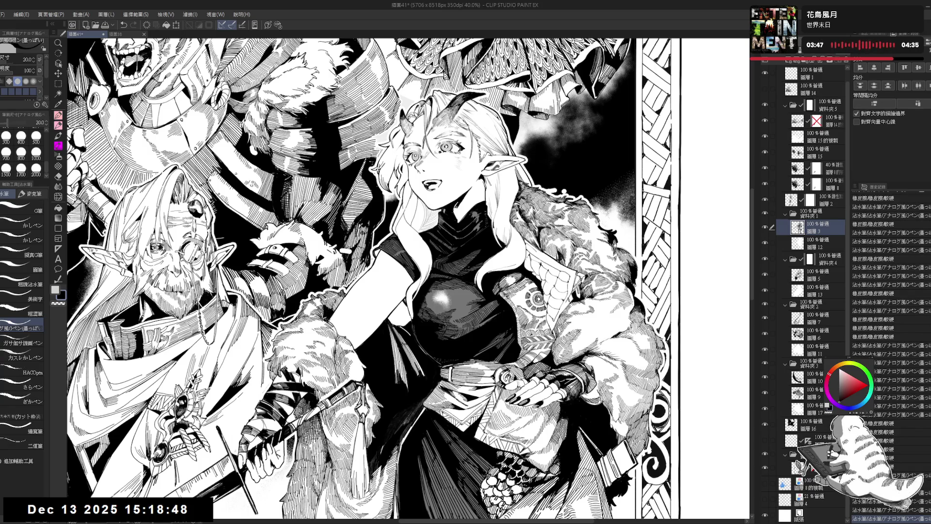
Lightly erase on the woman's cheek in a tilted view, then reset the view upright and zoom out
key("h")
key("h")
key("e")
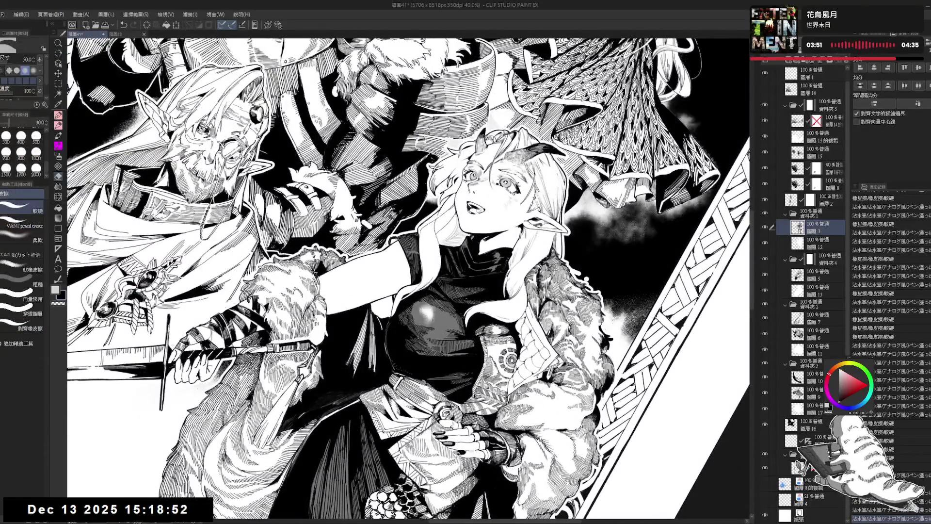
left_click_drag(474, 208, 480, 211)
key("p")
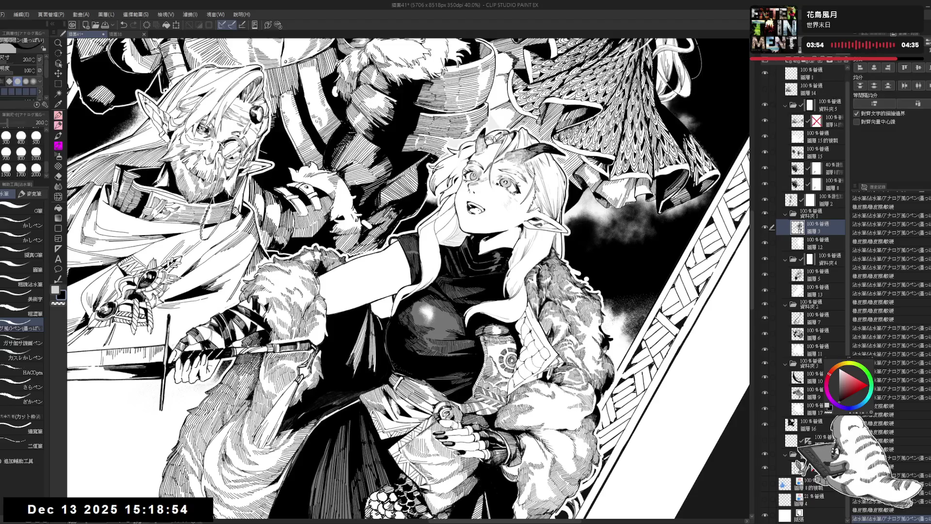
key("ctrl+at")
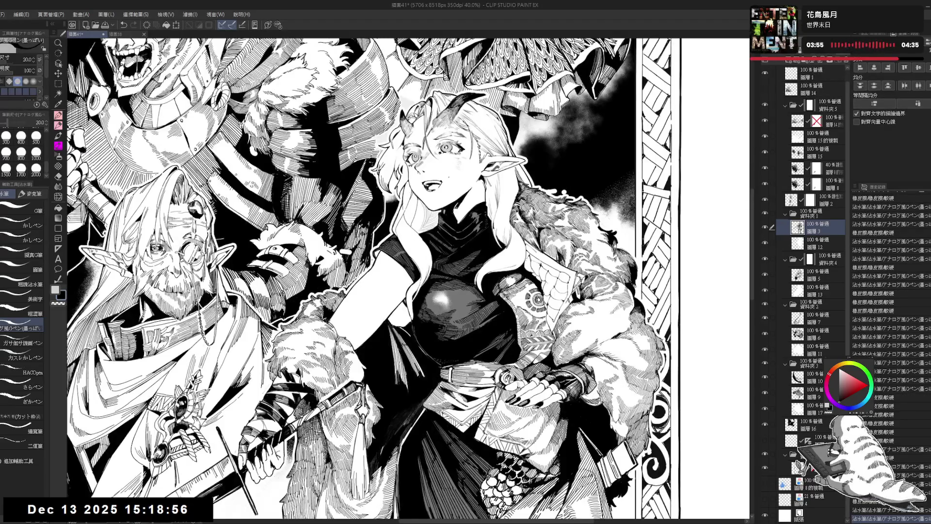
key("p")
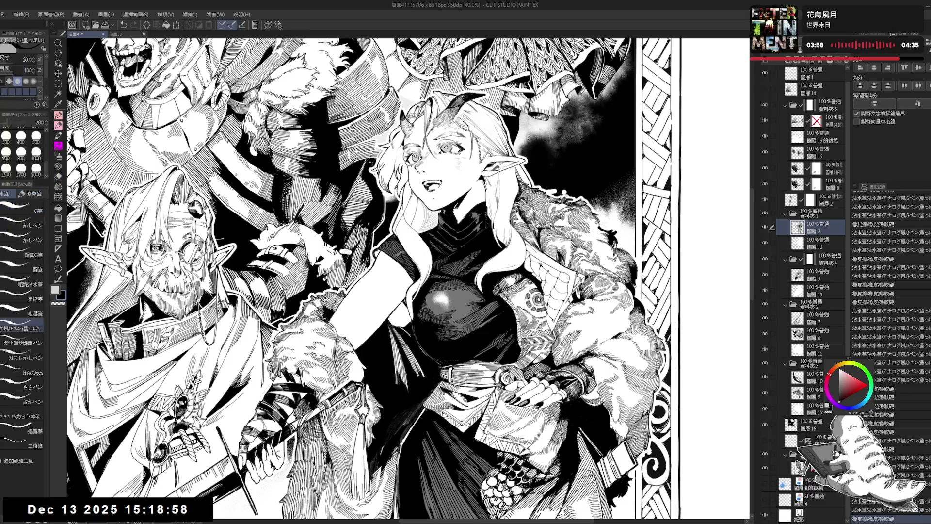
key("ctrl+minus")
Zoom out further, erase a small spot of linework and add a small ink mark
key("h")
key("h")
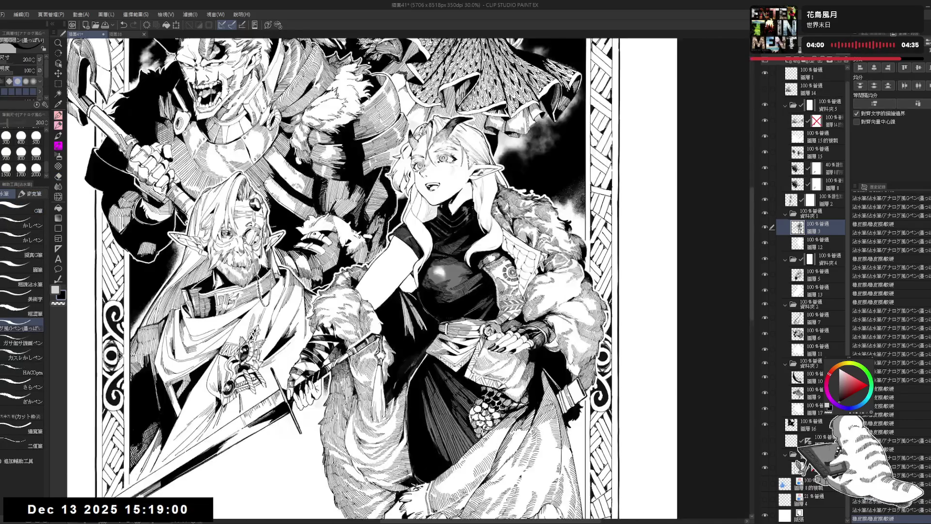
key("ctrl+minus")
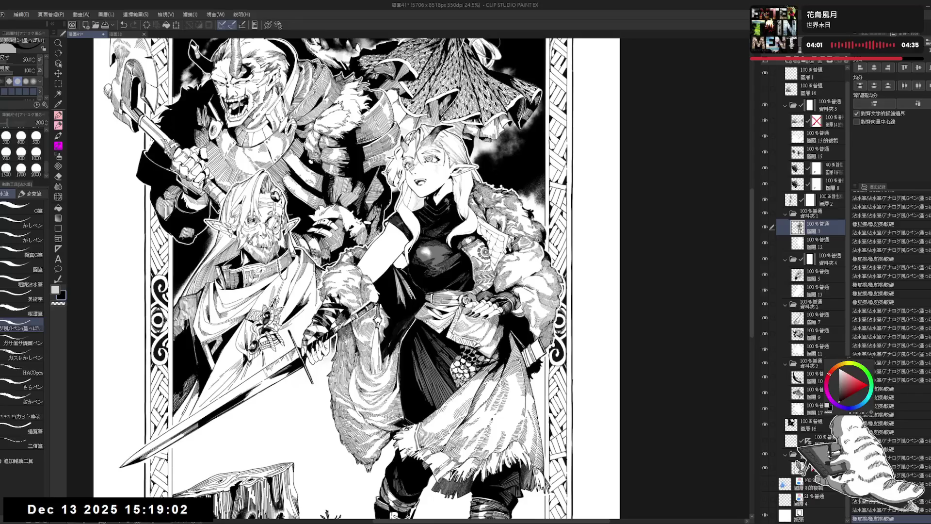
key("e")
key("p")
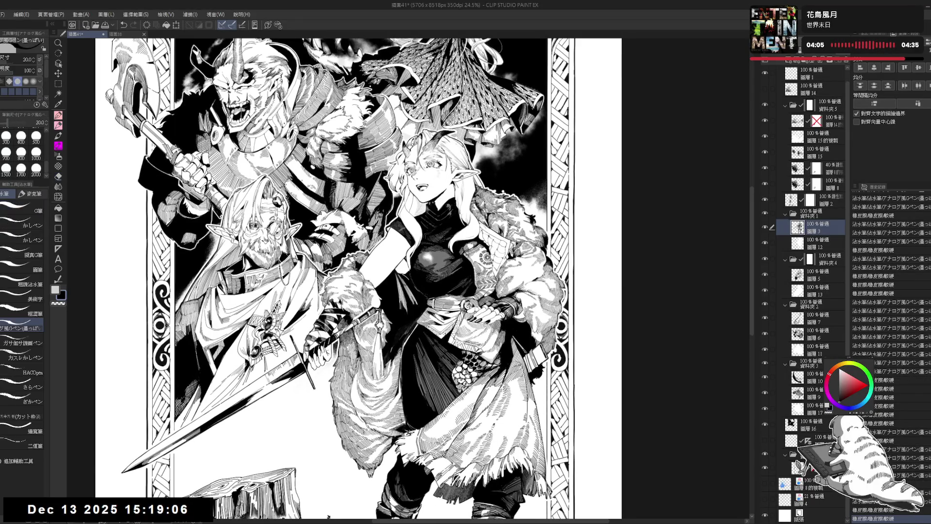
key("e")
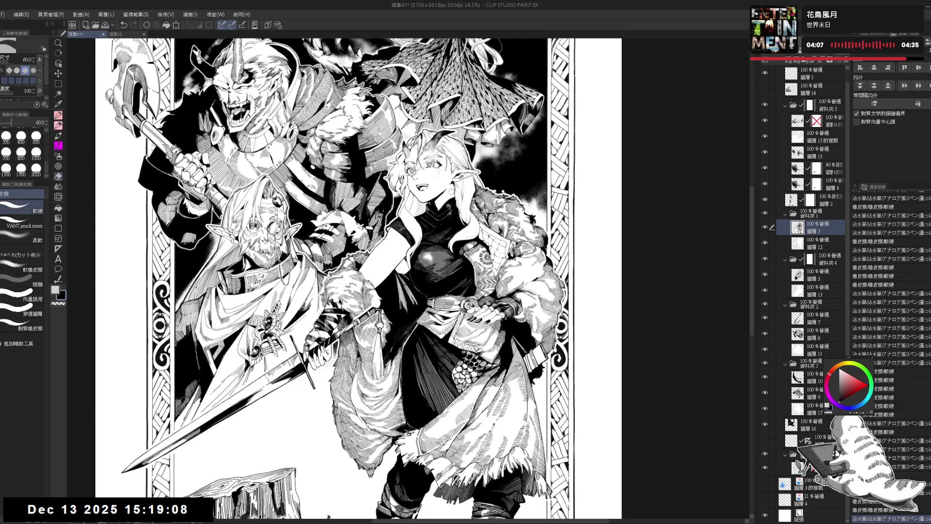
left_click(452, 193)
key("p")
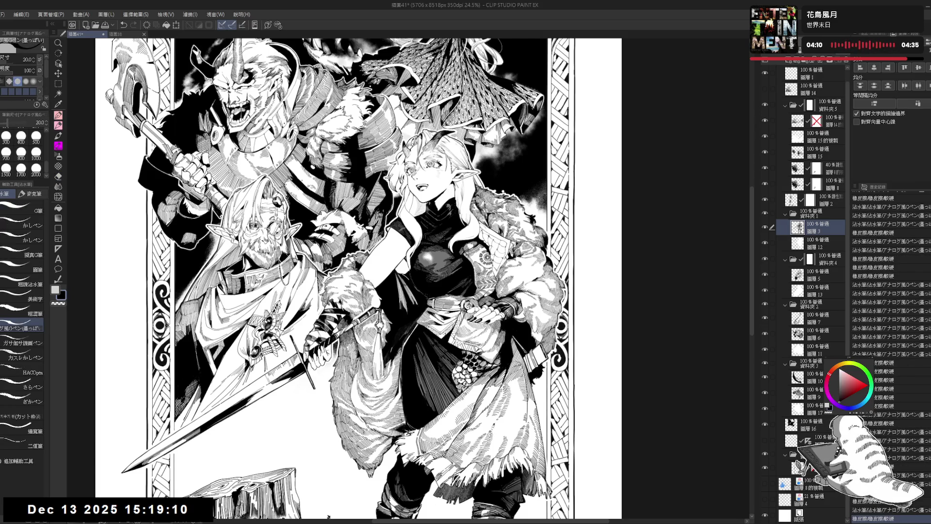
left_click(438, 206)
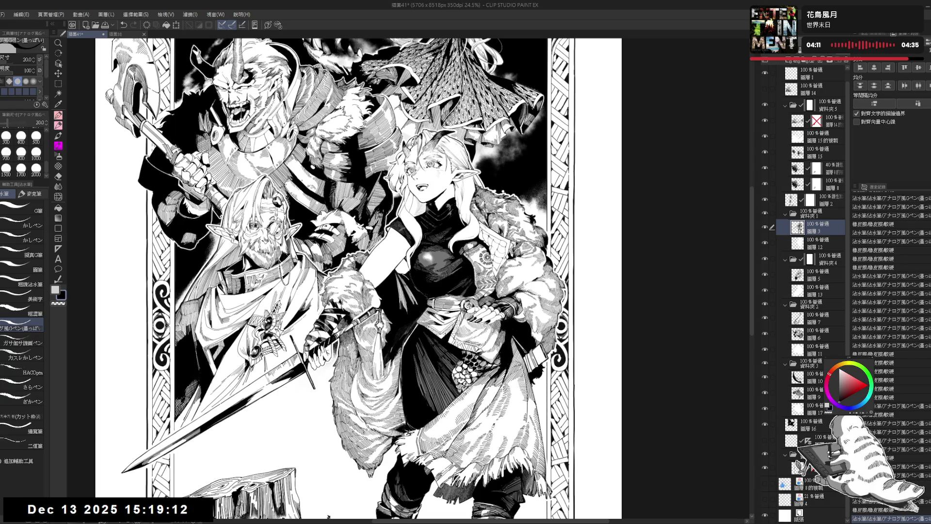
Try small ink strokes at pen size 200, undo one, and darken a small mark in the linework
key("e")
key("p")
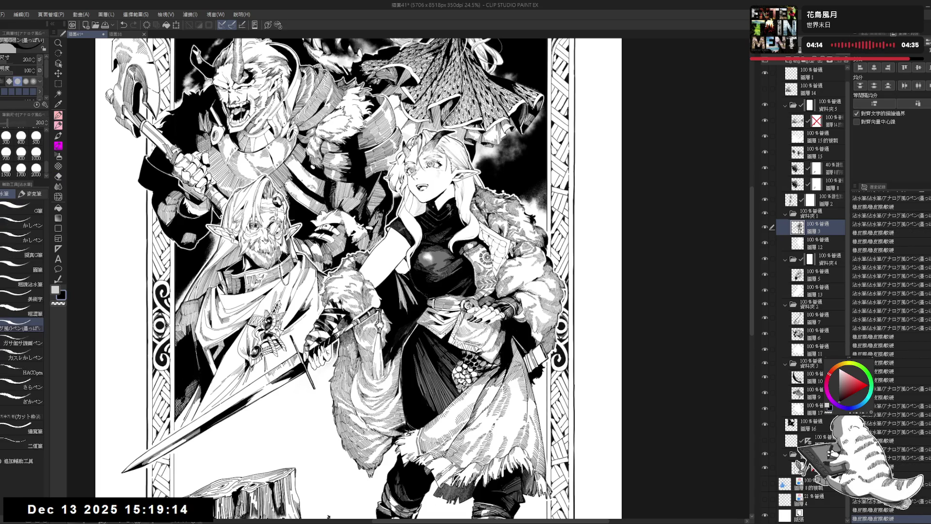
left_click_drag(339, 243, 332, 250)
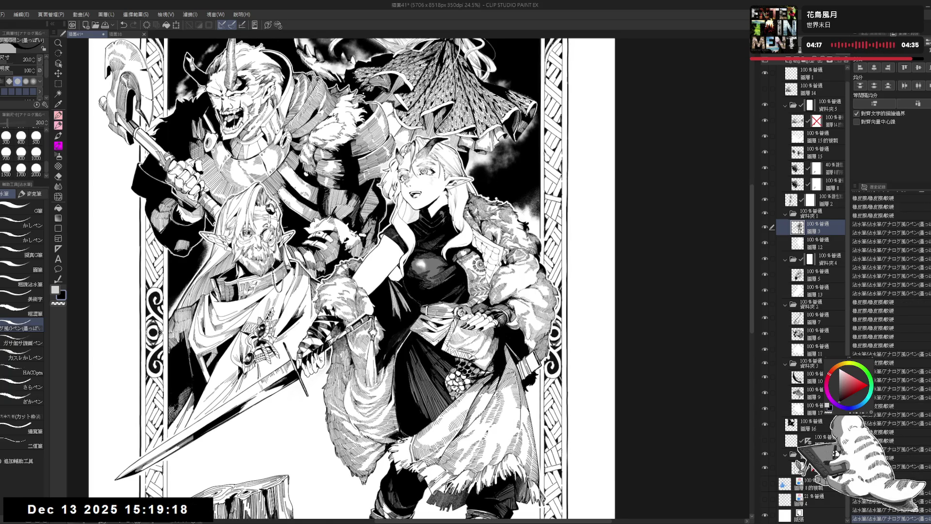
key("ctrl+z")
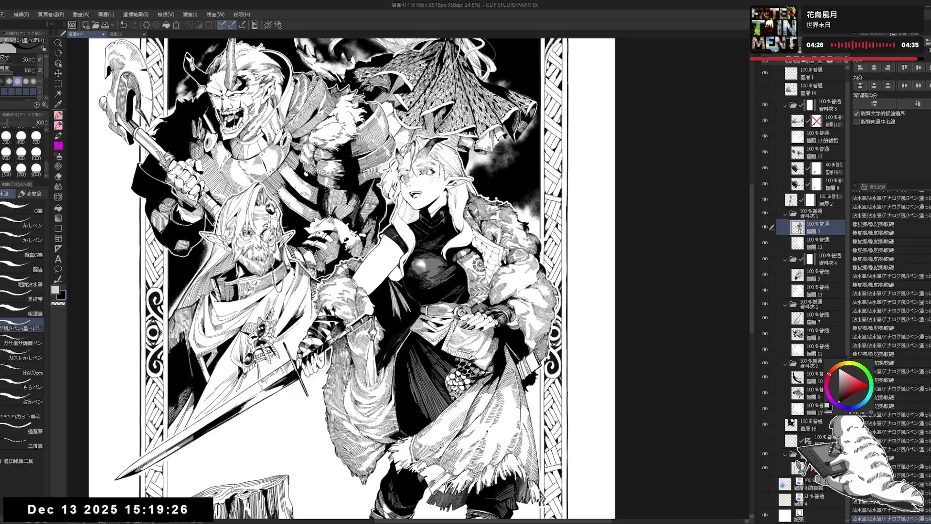
left_click_drag(433, 213, 437, 220)
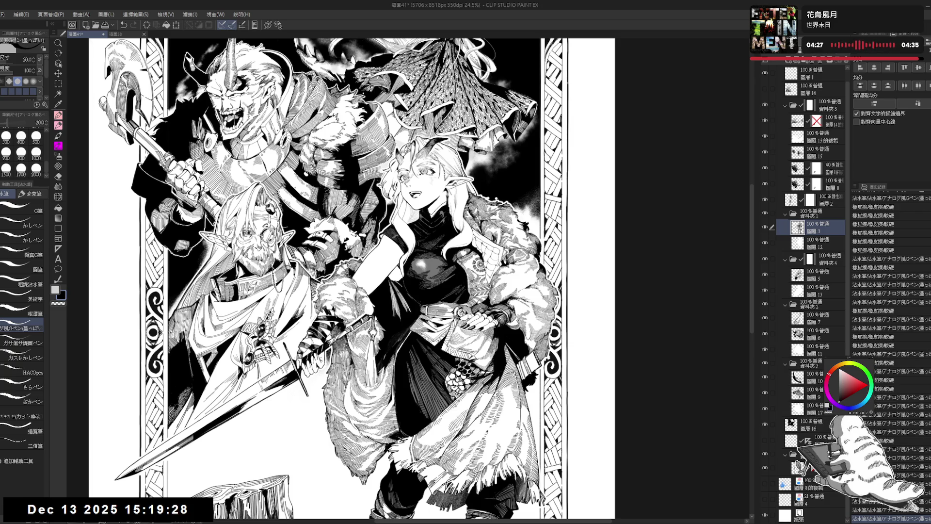
key("h")
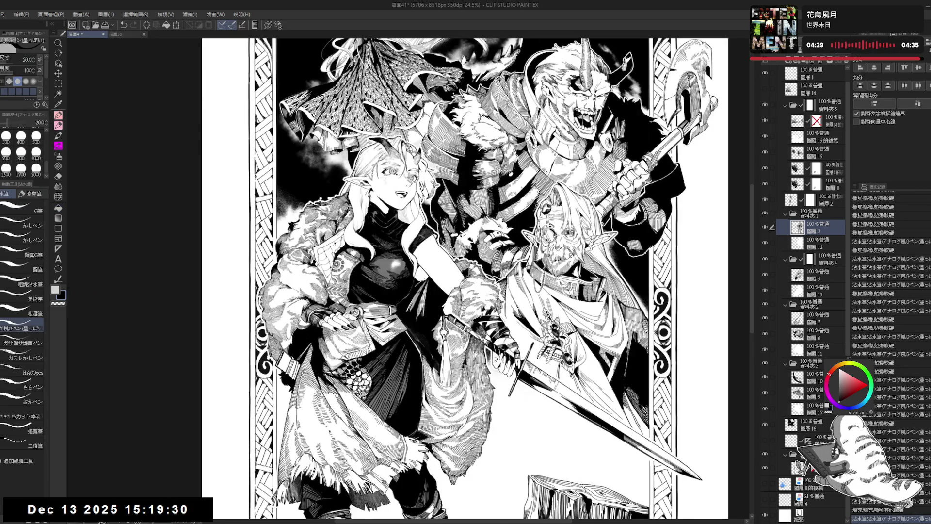
key("h")
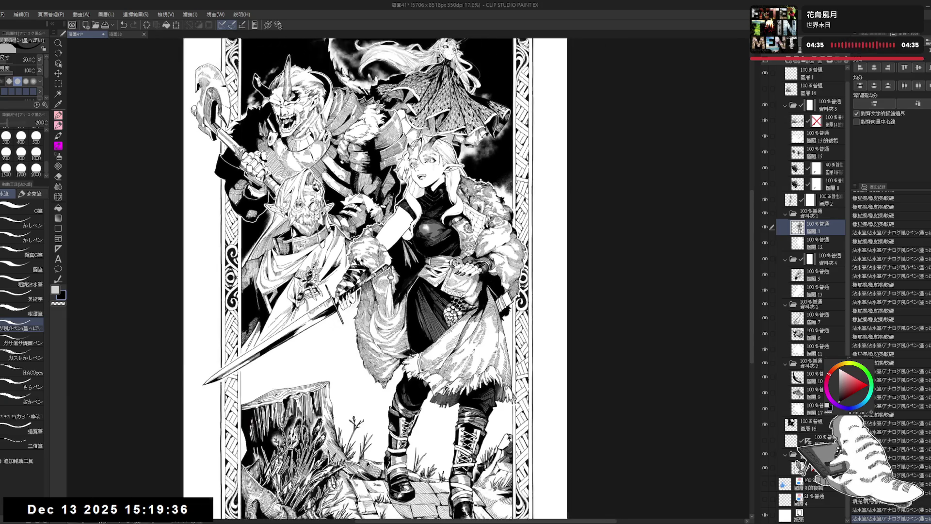
Erase a small spot near the woman's face in a tilted view, then straighten and zoom in
key("ctrl+minus")
key("ctrl+plus")
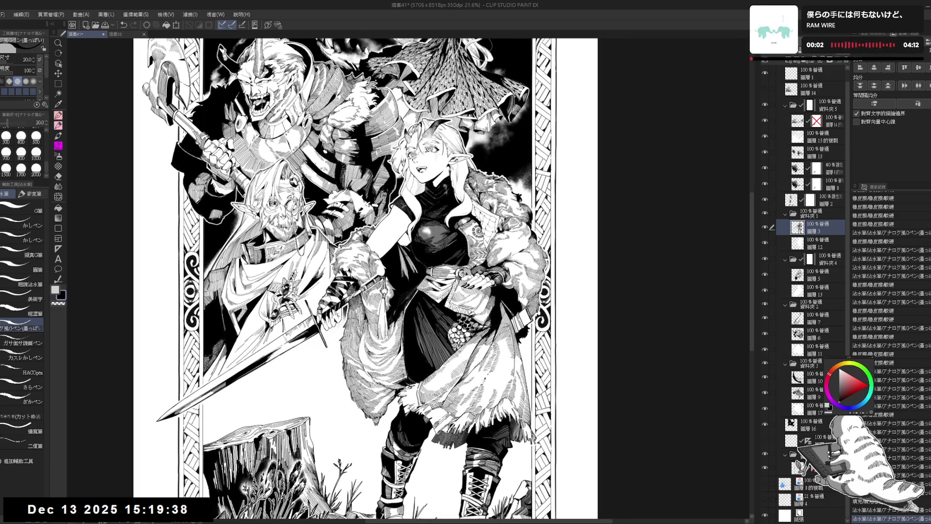
key("e")
key("minus")
key("minus")
left_click_drag(391, 164, 394, 180)
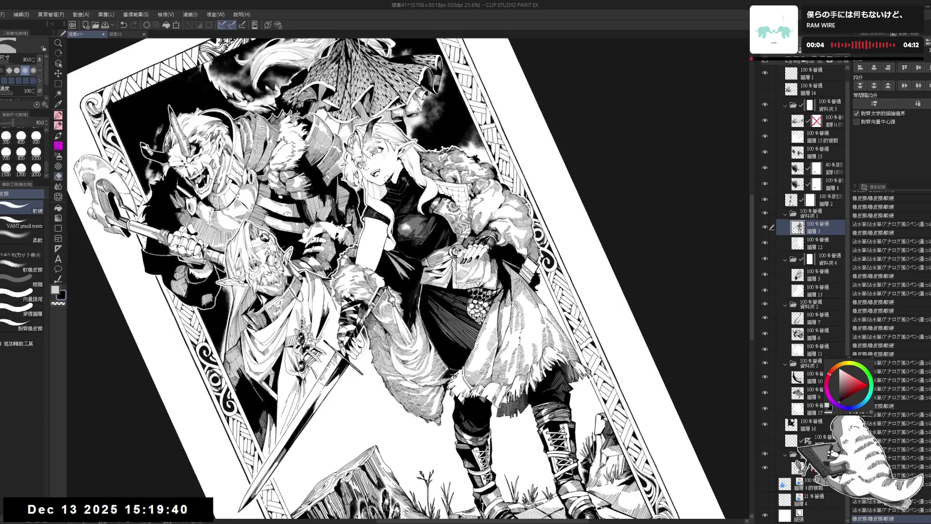
key("r")
key("asciicircum")
key("asciicircum")
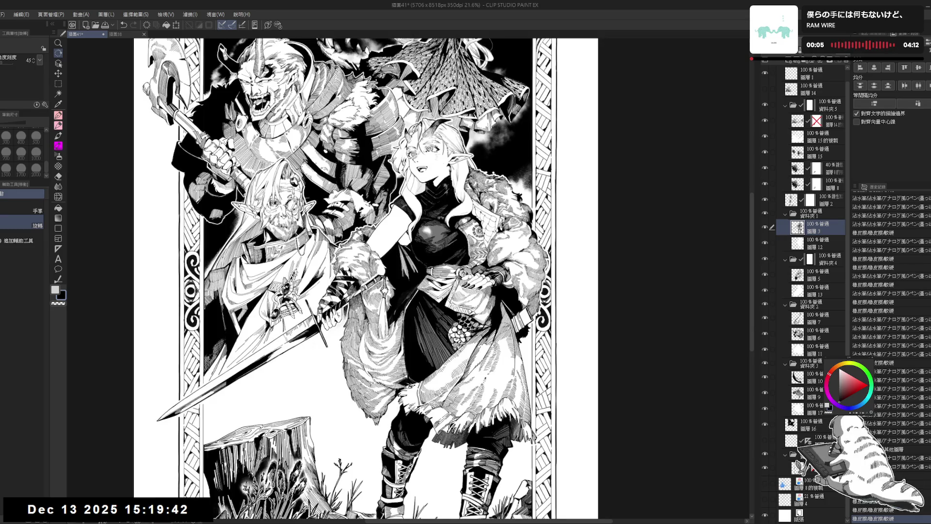
key("ctrl+plus")
key("p")
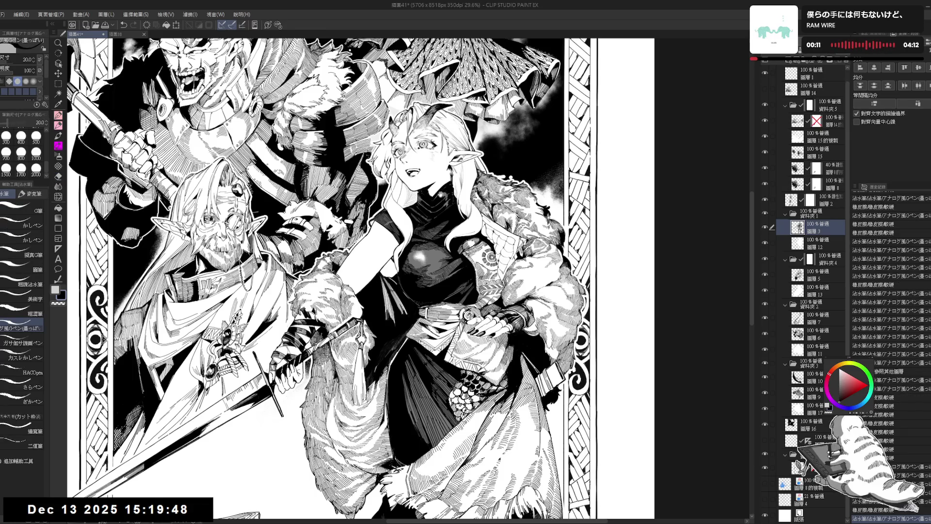
Erase the ink around the elf's mouth and add a small stroke beside her face
scroll(339, 276, "up", 2)
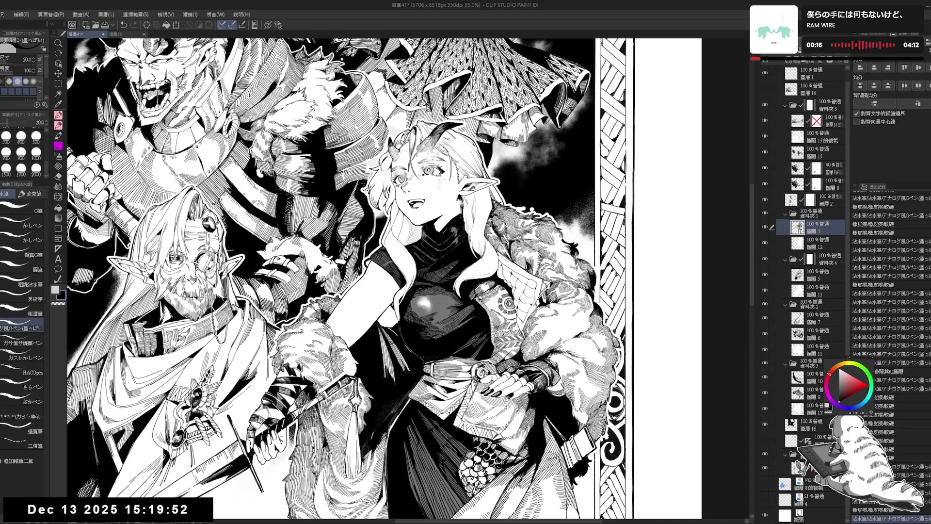
key("e")
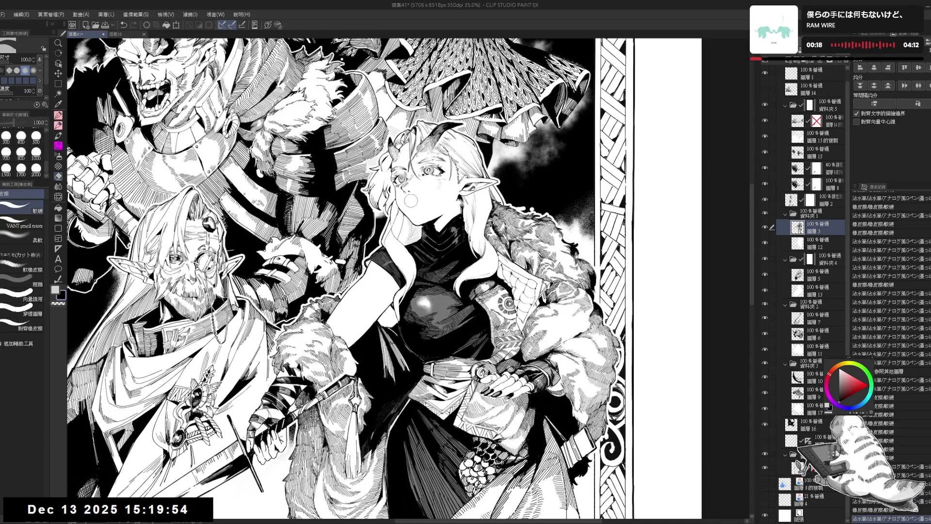
left_click(411, 200)
key("p")
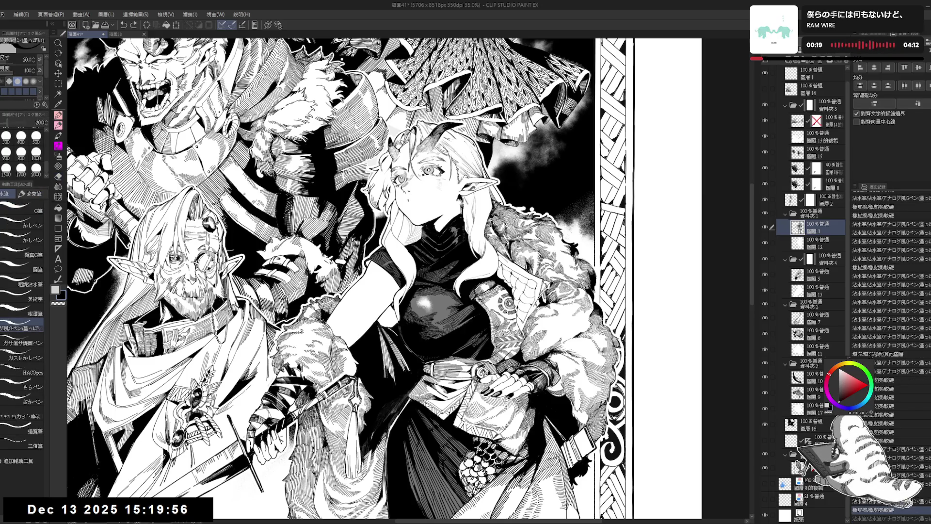
left_click_drag(419, 195, 426, 205)
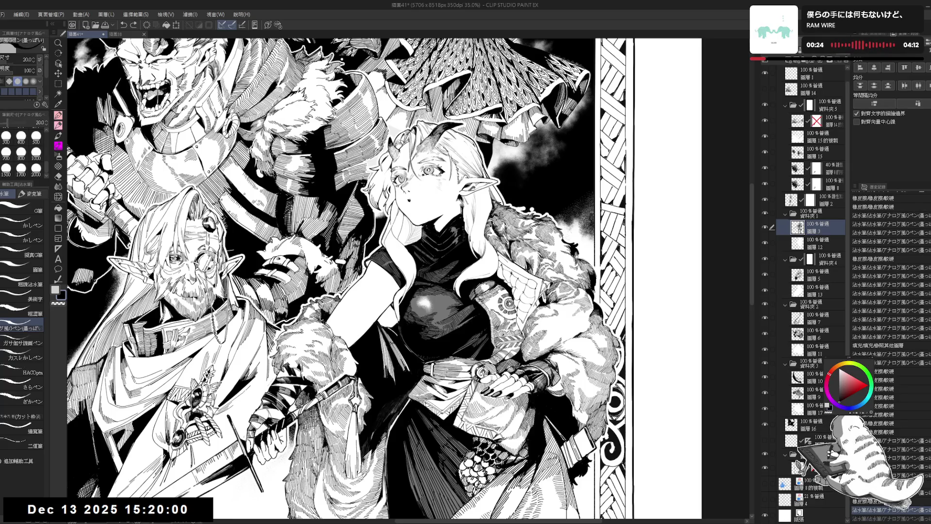
key("e")
mouse_move(403, 196)
left_mouse_down()
mouse_move(415, 207)
mouse_move(410, 200)
mouse_move(426, 198)
left_mouse_up()
key("p")
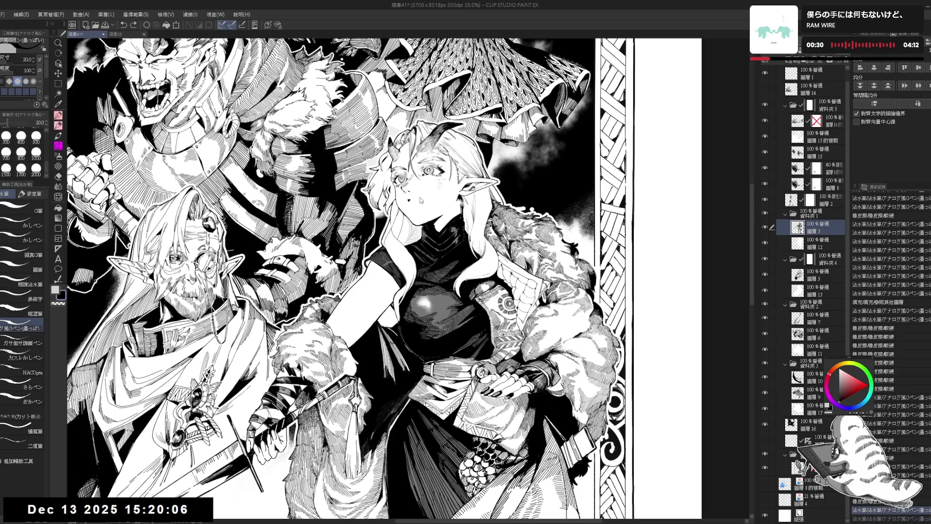
Attempt to redraw the elf's mouth as a small curve, undoing strokes that don't work
key("ctrl+z")
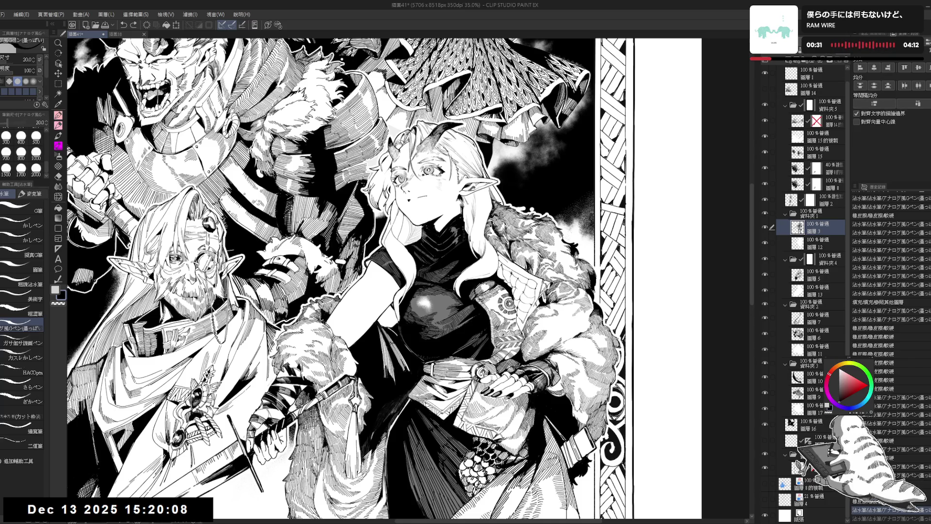
mouse_move(419, 197)
left_mouse_down()
mouse_move(414, 208)
mouse_move(432, 203)
mouse_move(412, 199)
mouse_move(435, 205)
left_mouse_up()
key("ctrl+z")
key("e")
key("p")
key("e")
key("p")
key("e")
key("p")
key("e")
key("p")
Roll back the recent mouth edits and check the face in a mirrored view
key("ctrl+z")
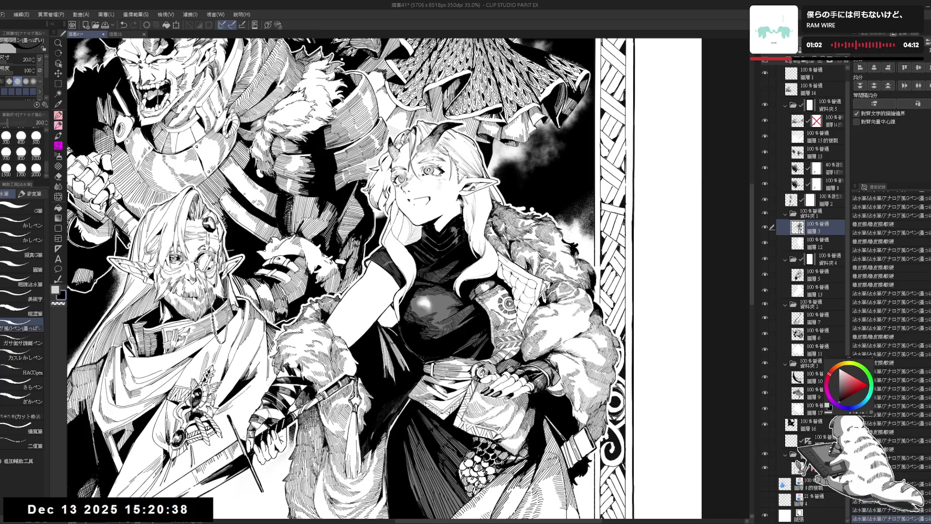
key("ctrl+z")
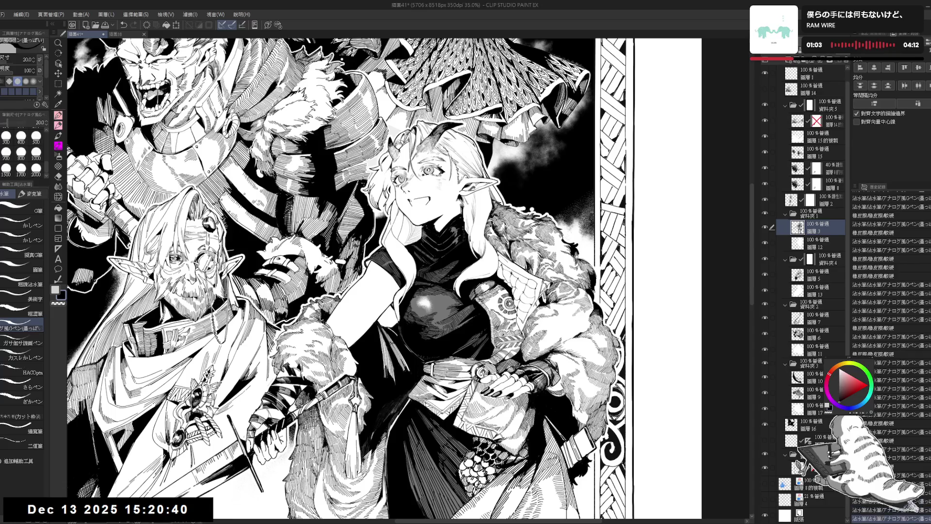
key("ctrl+z")
key("ctrl+z")
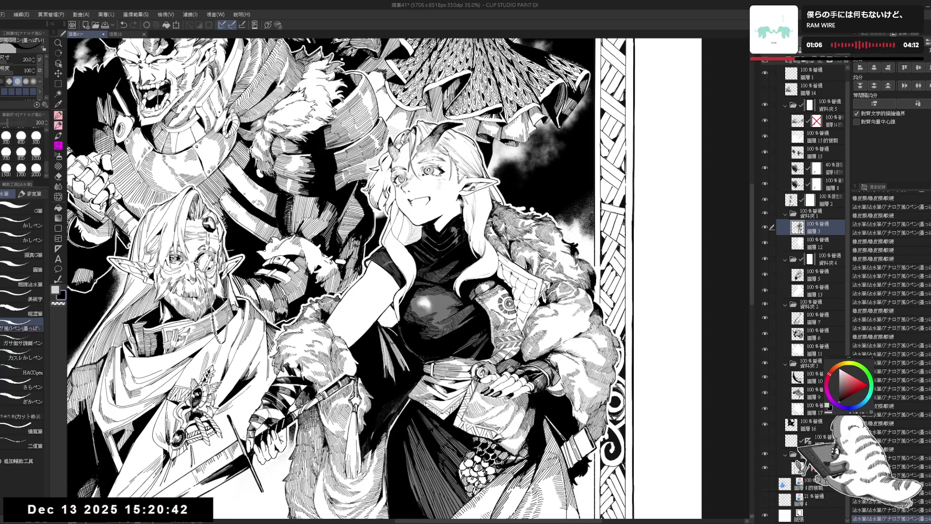
key("ctrl+z")
key("ctrl+z")
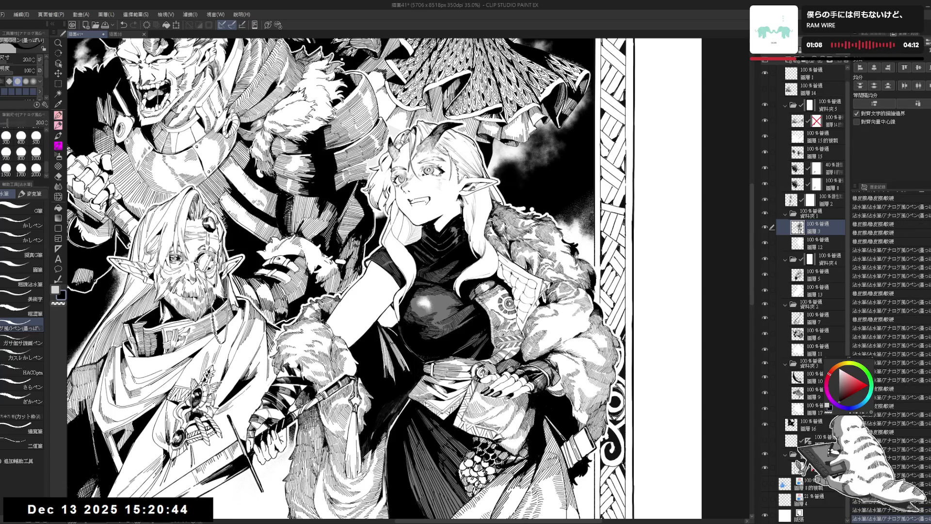
key("ctrl+z")
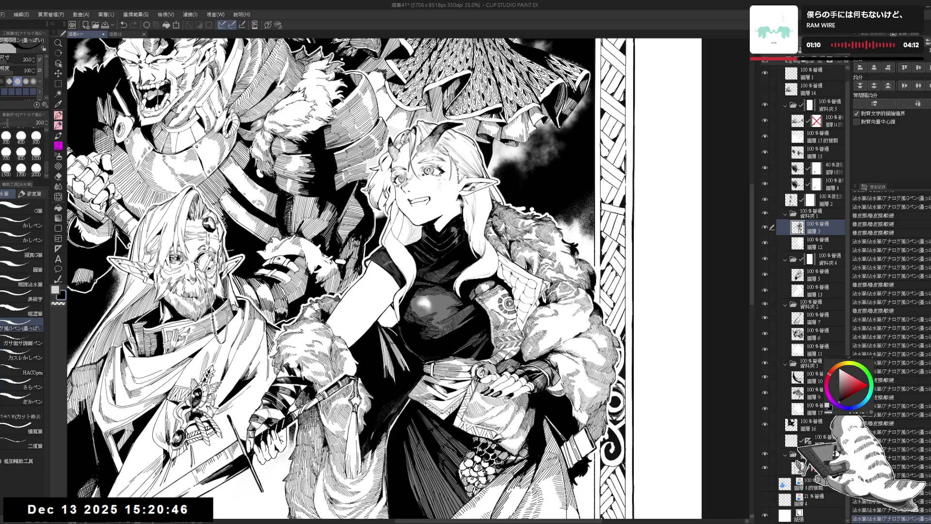
key("ctrl+z")
key("h")
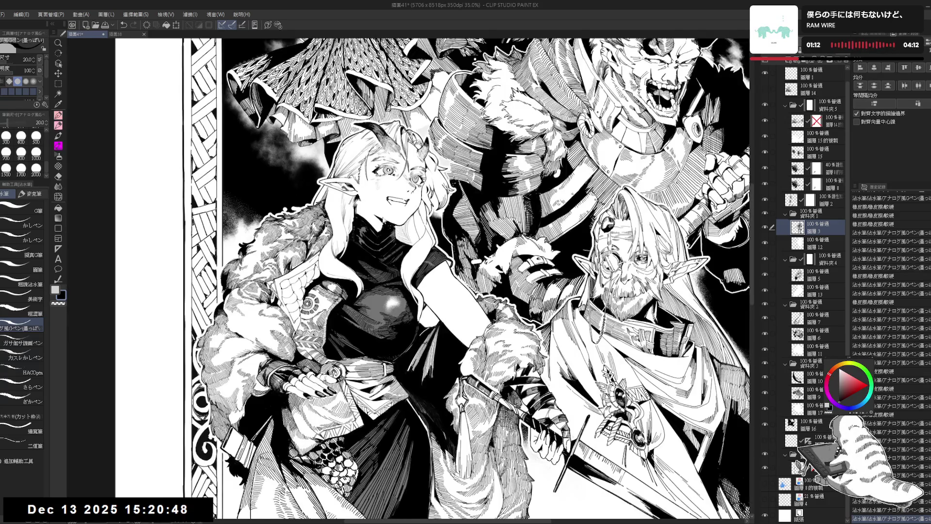
key("h")
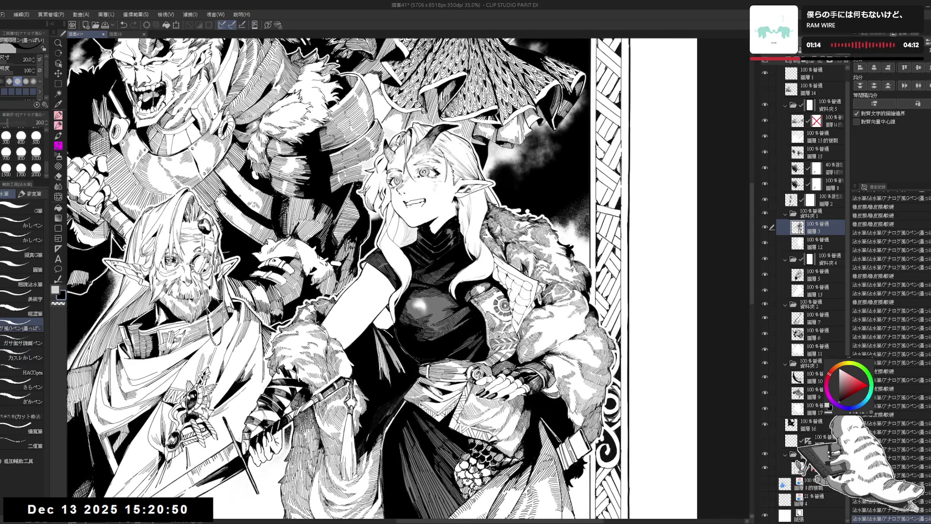
Add fine pen strokes to the mouth and clean stray ink off the elf's cheek
mouse_move(406, 199)
left_mouse_down()
mouse_move(421, 210)
mouse_move(413, 207)
left_mouse_up()
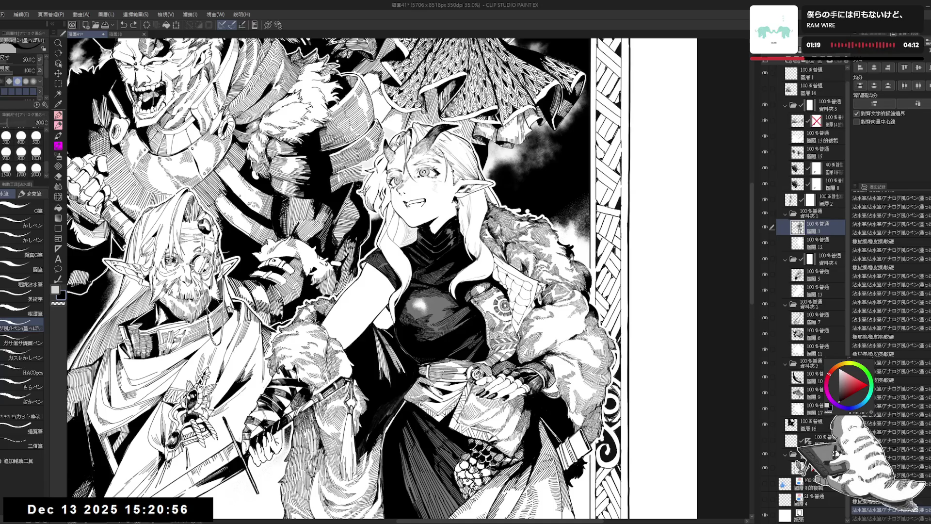
left_click_drag(408, 200, 414, 207)
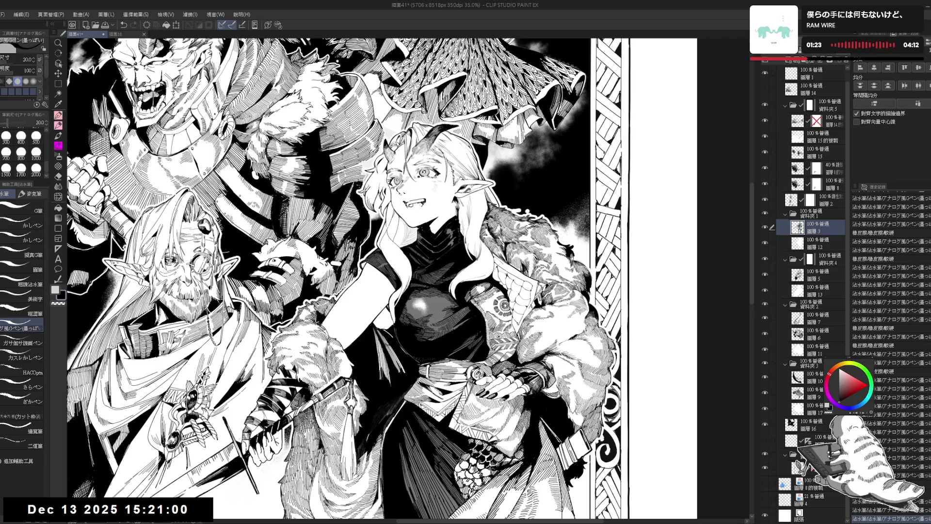
left_click_drag(408, 199, 413, 207)
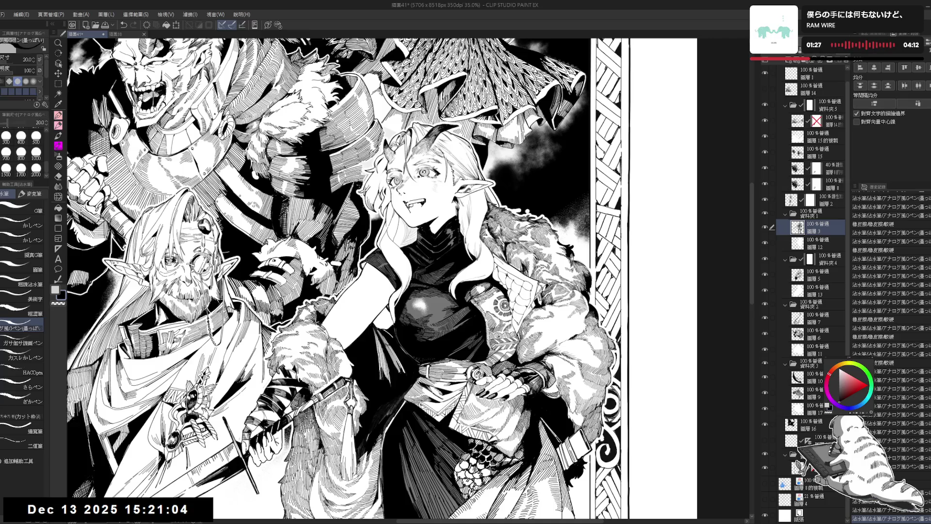
mouse_move(417, 201)
left_mouse_down()
mouse_move(429, 210)
mouse_move(417, 220)
left_mouse_up()
key("ctrl+z")
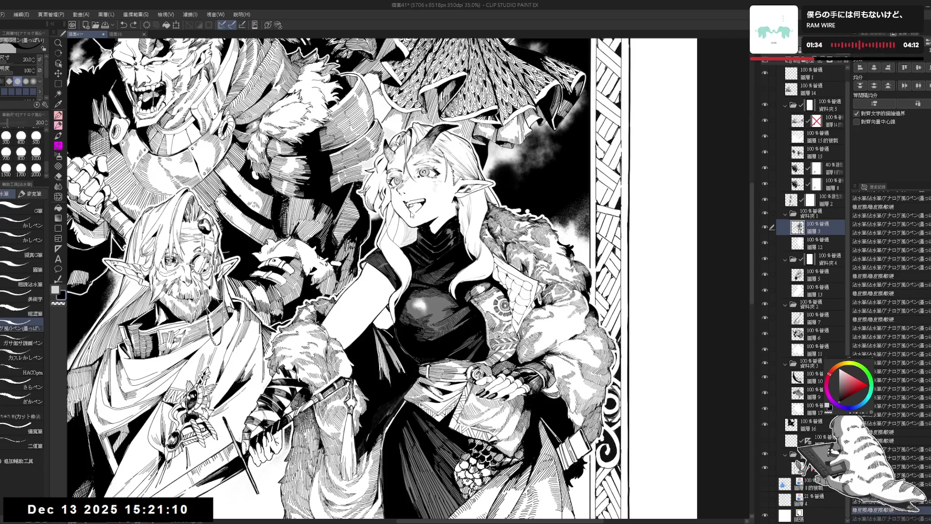
left_click_drag(405, 216, 415, 211)
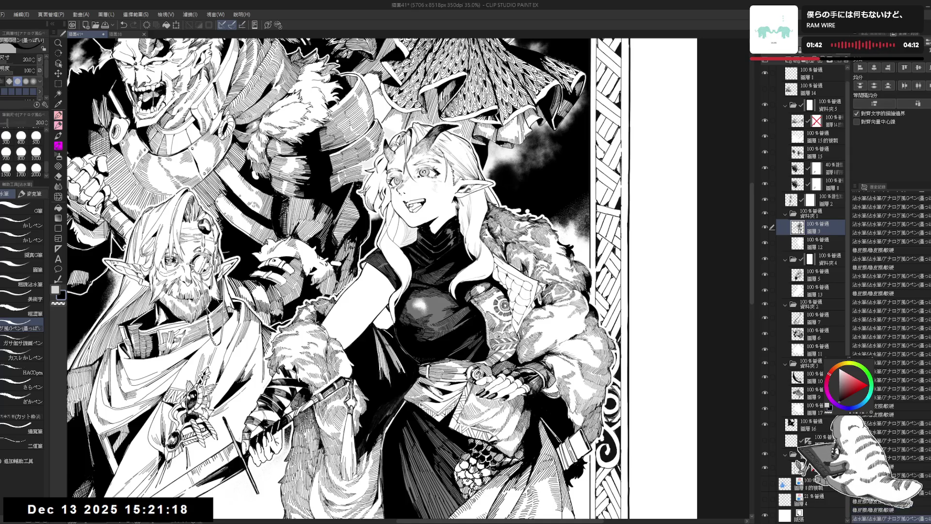
Fill the small gaps beside the elf's mouth with the Fill tool
key("g")
left_click(415, 209)
left_click(416, 207)
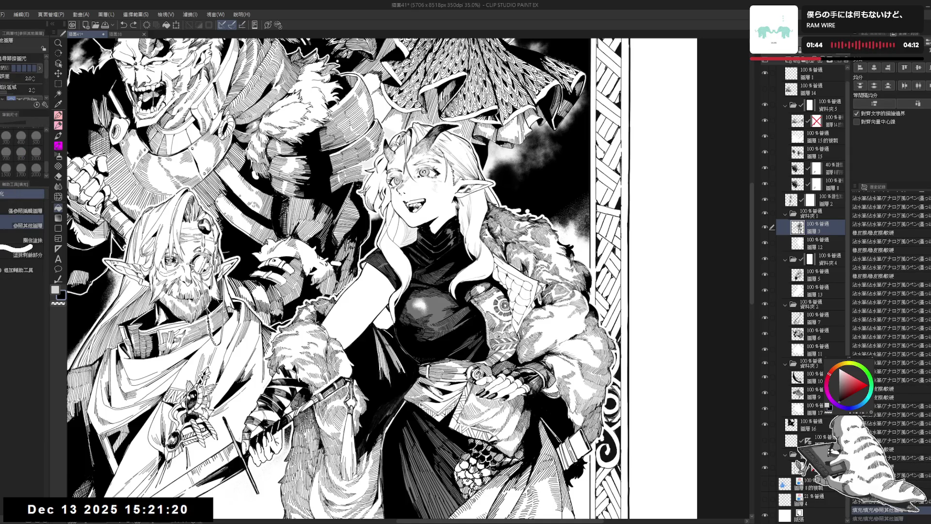
Fill two more tiny gaps by the mouth, then return the rotated view upright
key("p")
key("g")
left_click(417, 212)
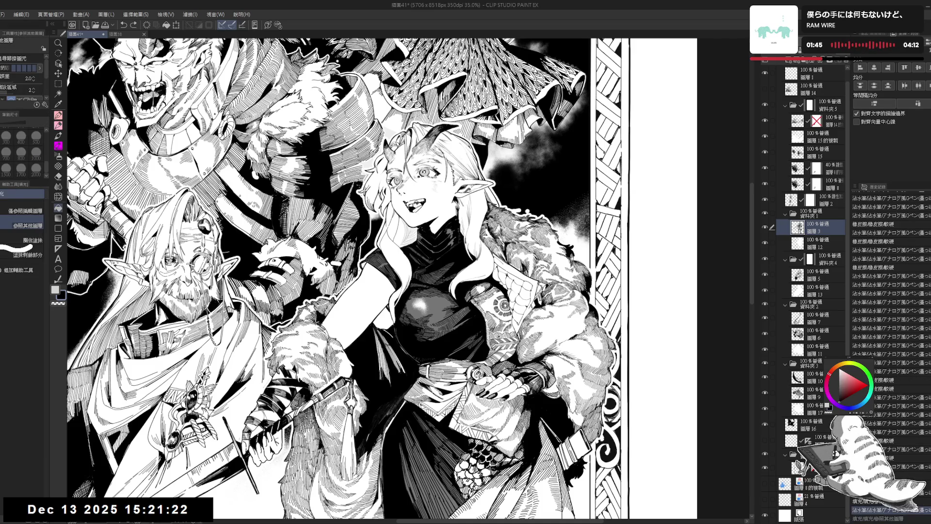
key("p")
key("g")
left_click(416, 211)
key("h")
key("h")
key("p")
key("minus")
key("minus")
key("minus")
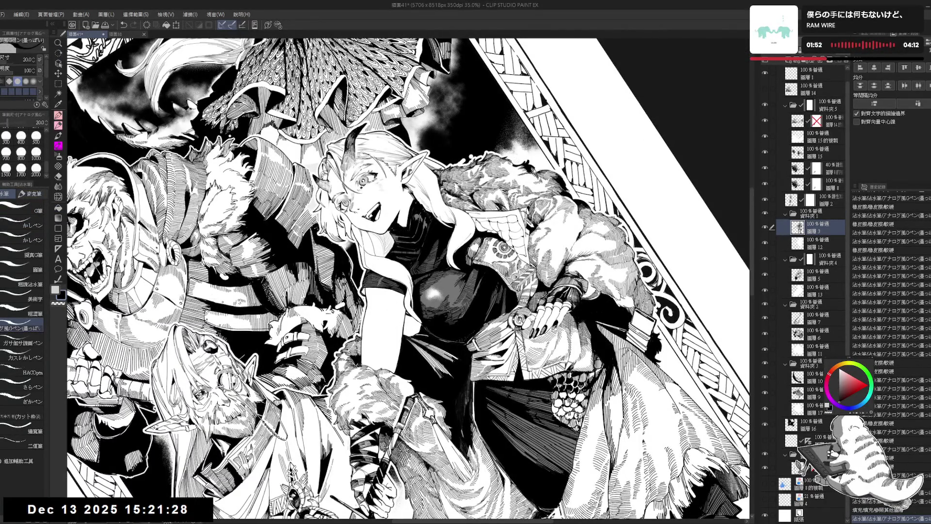
key("asciicircum")
key("asciicircum")
key("asciicircum")
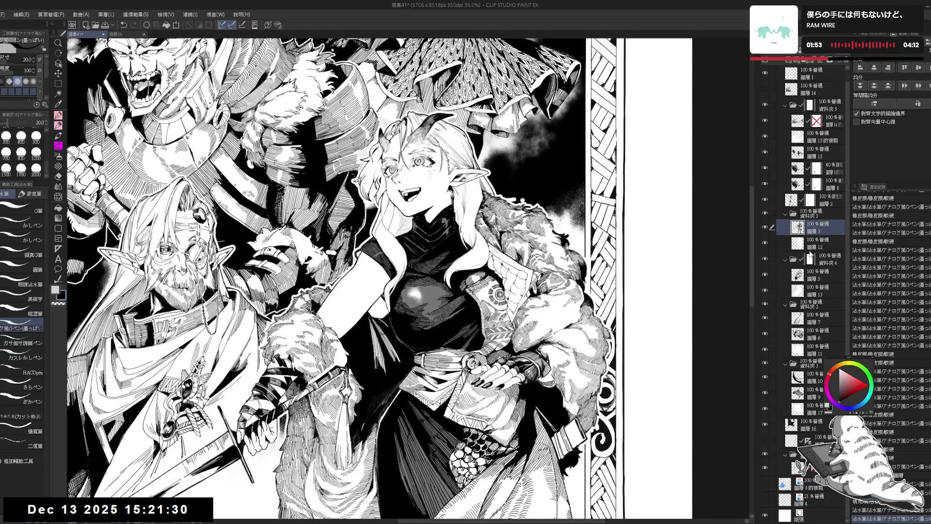
Add a new Multiply layer above 圖層2 and draw a short stroke on it
left_click(791, 204)
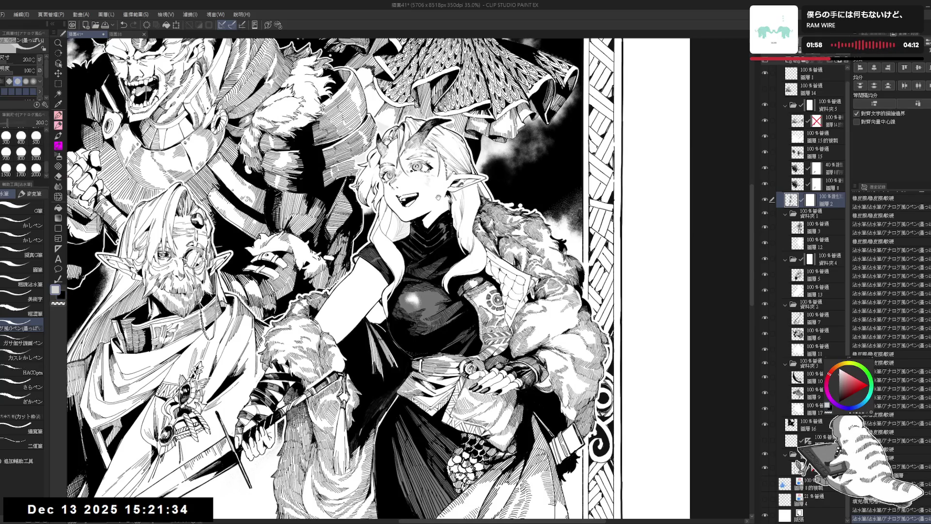
left_click(783, 64)
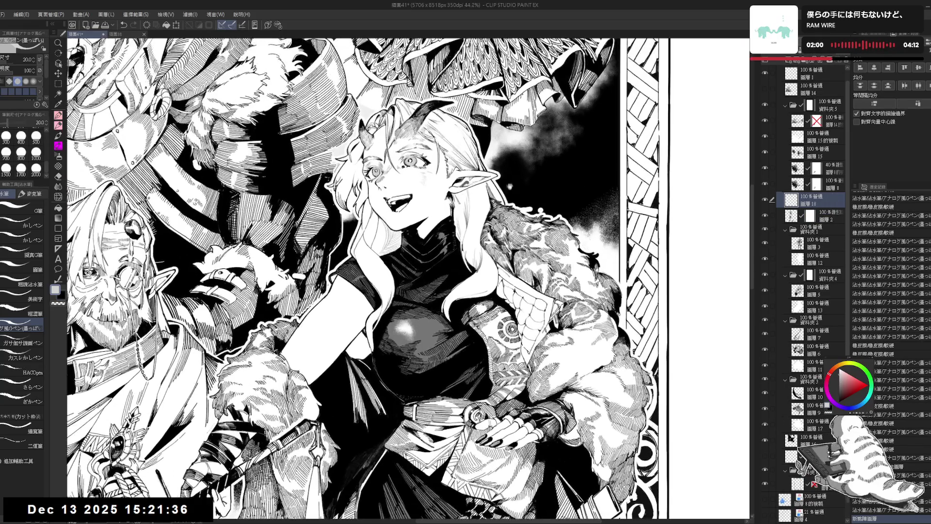
scroll(374, 276, "up", 2)
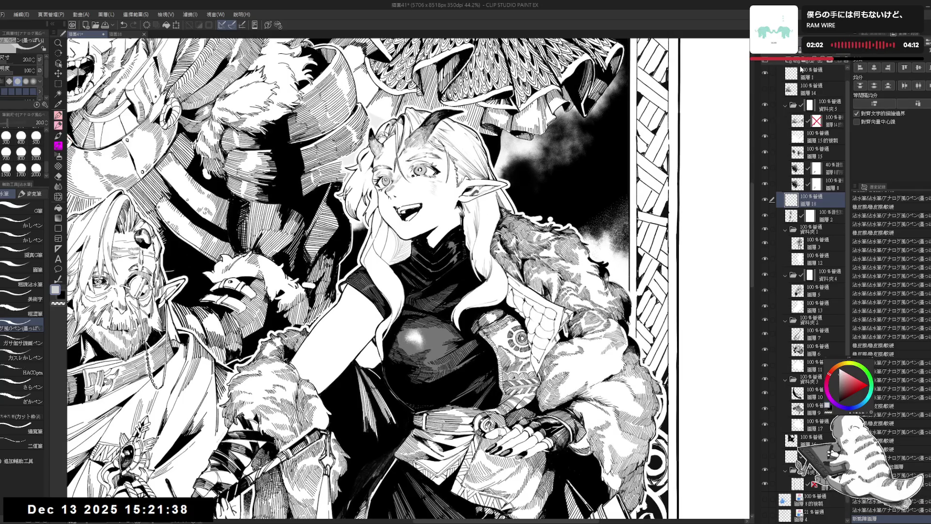
left_click(796, 48)
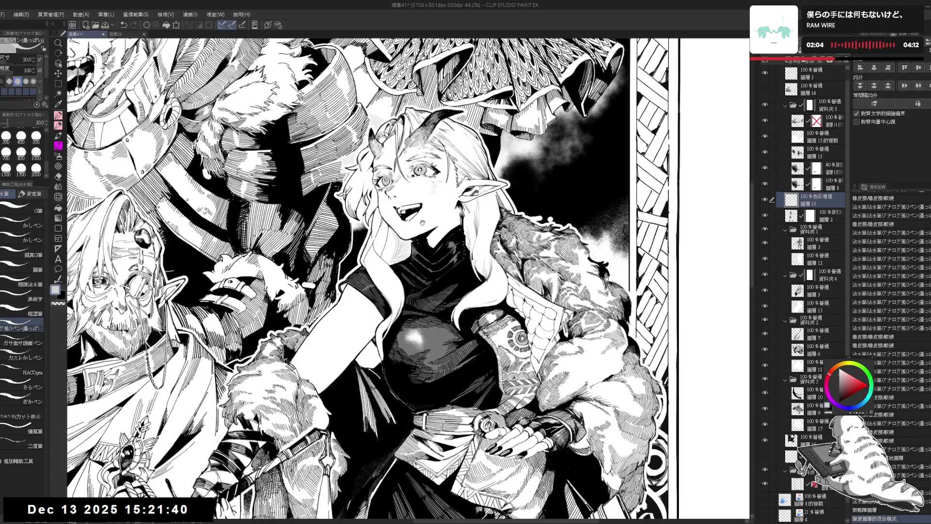
left_click_drag(676, 280, 676, 303)
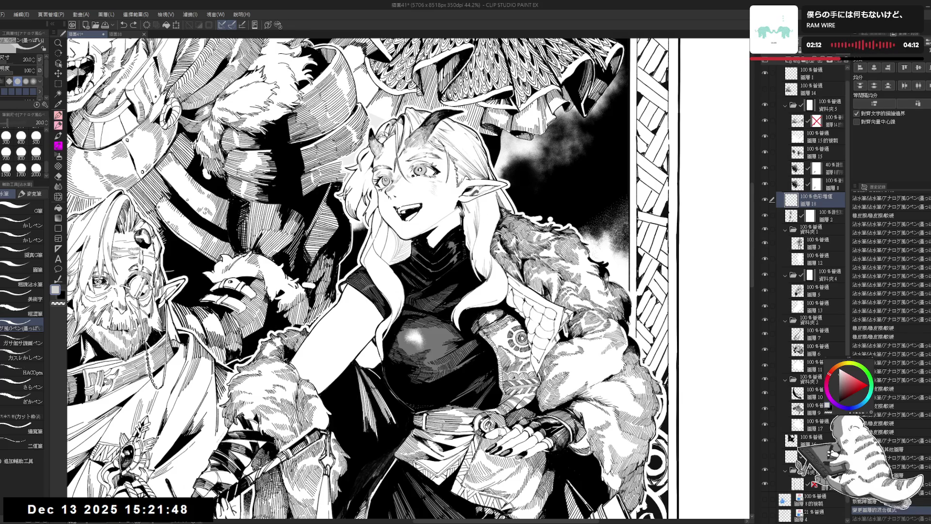
Fill grey shading under the chin and neck, touch it up, and zoom out
key("g")
left_click(442, 228)
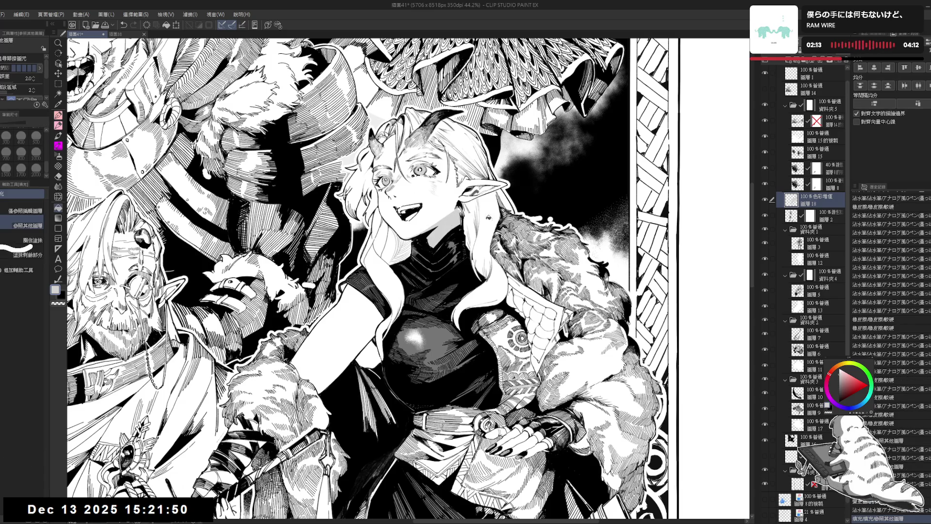
key("p")
key("minus")
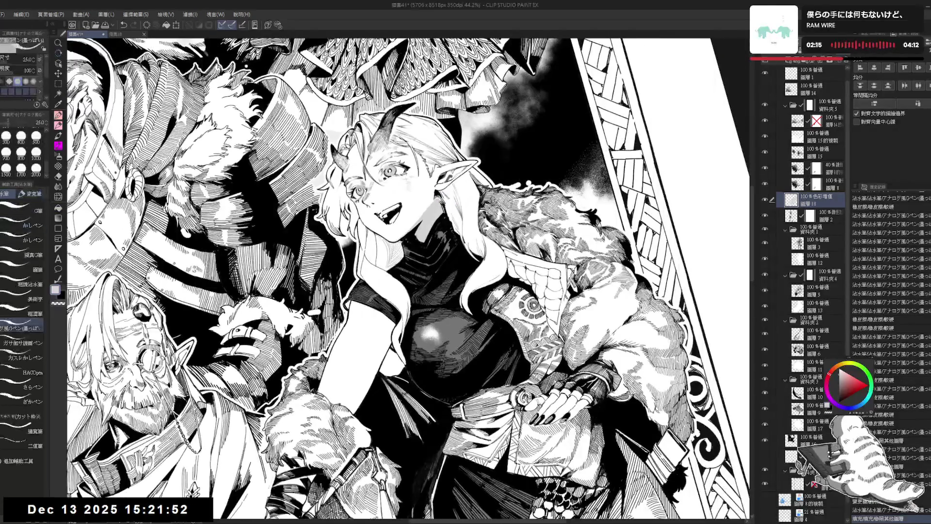
left_click_drag(437, 225, 444, 233)
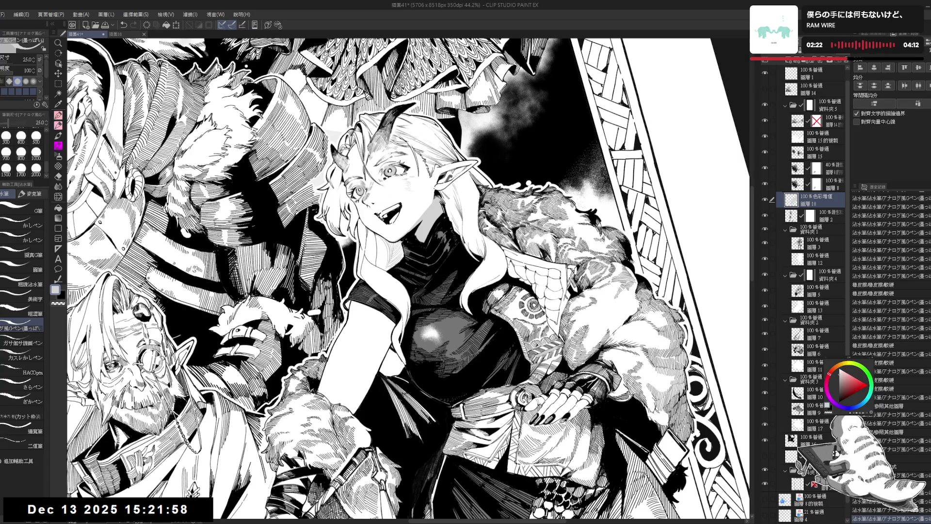
key("ctrl+minus")
key("ctrl+minus")
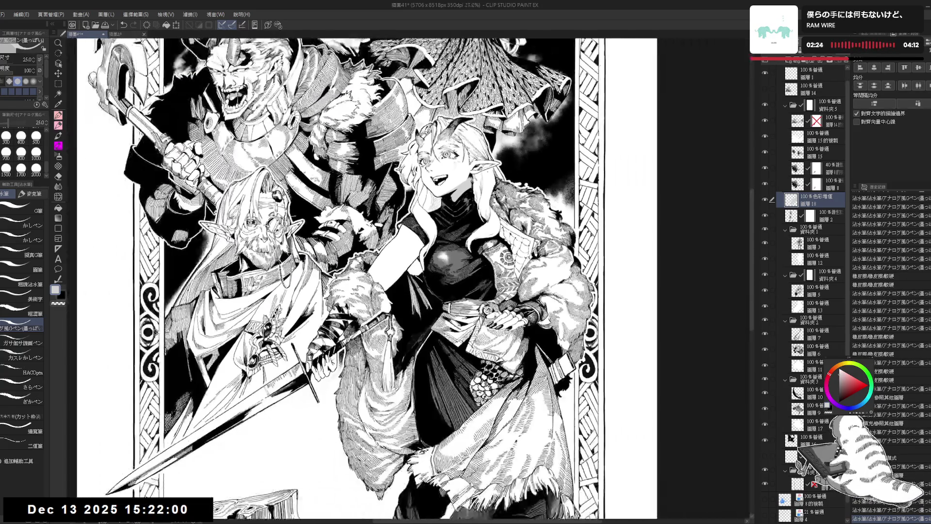
key("ctrl+plus")
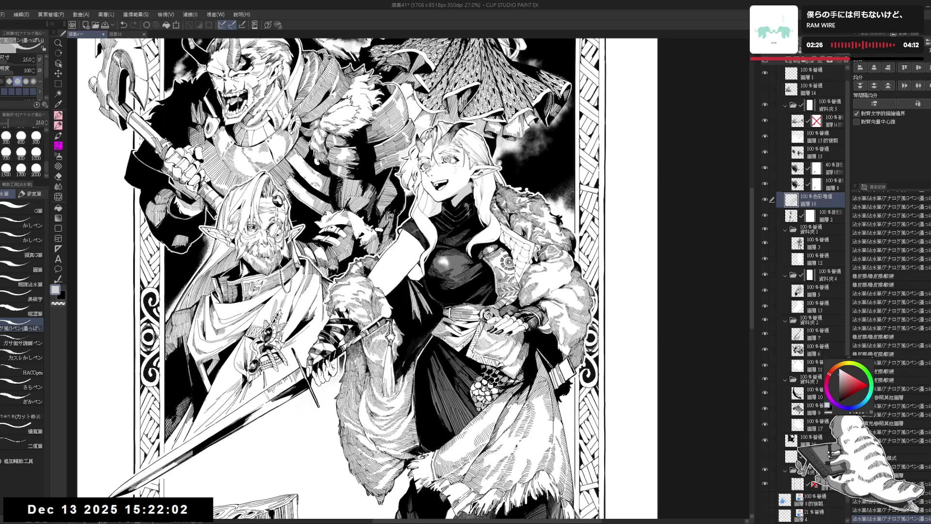
scroll(431, 297, "up", 3)
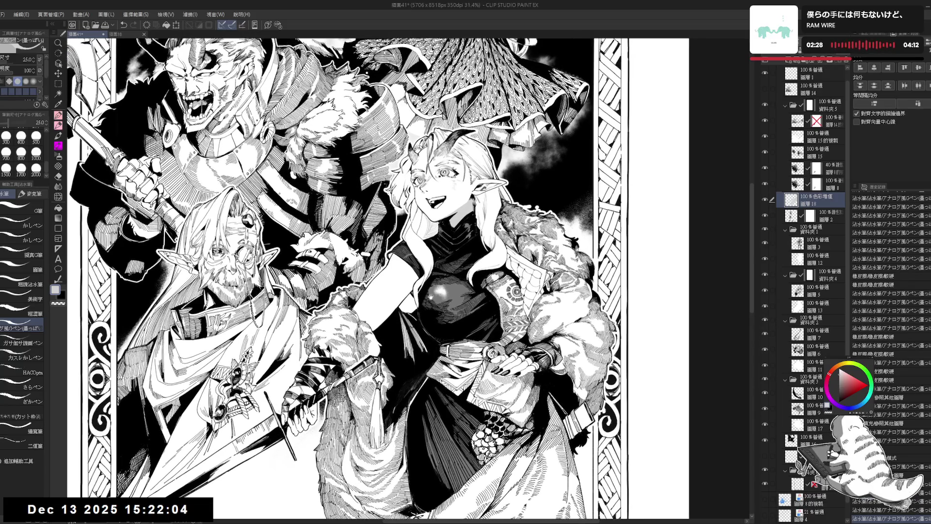
scroll(431, 297, "up", 2)
key("r")
left_click_drag(431, 296, 369, 339)
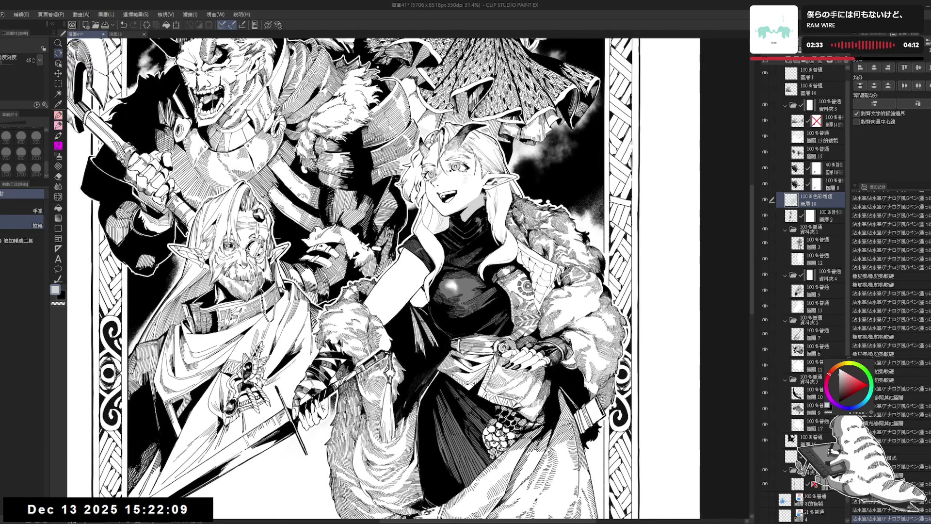
key("r")
left_click_drag(368, 340, 340, 369)
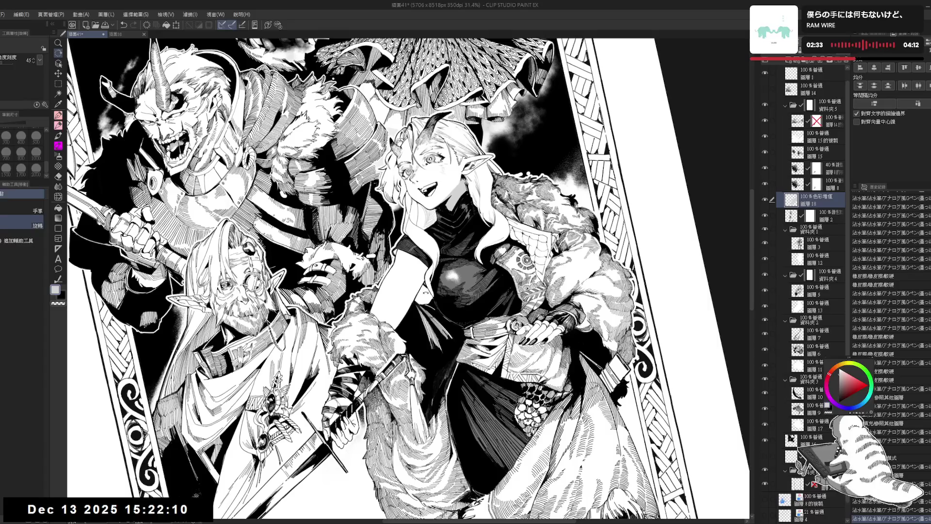
key("e")
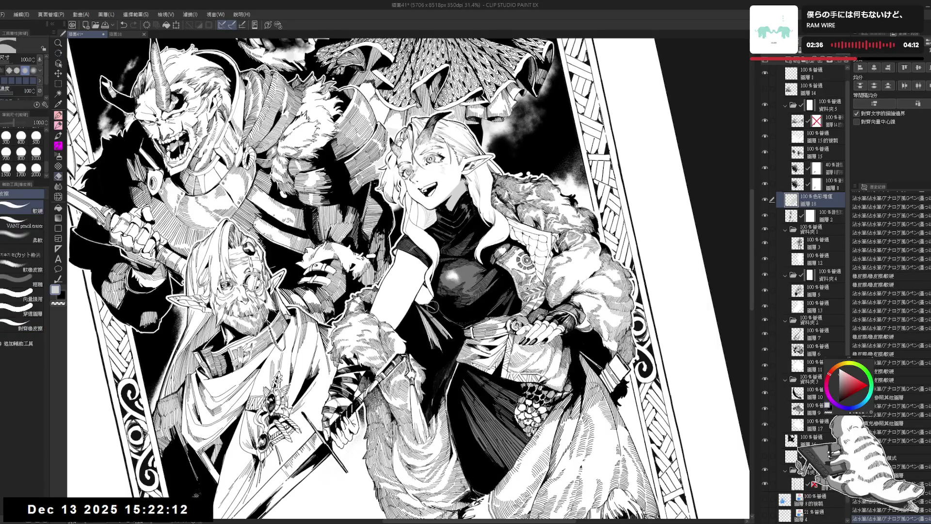
key("p")
key("ctrl+@")
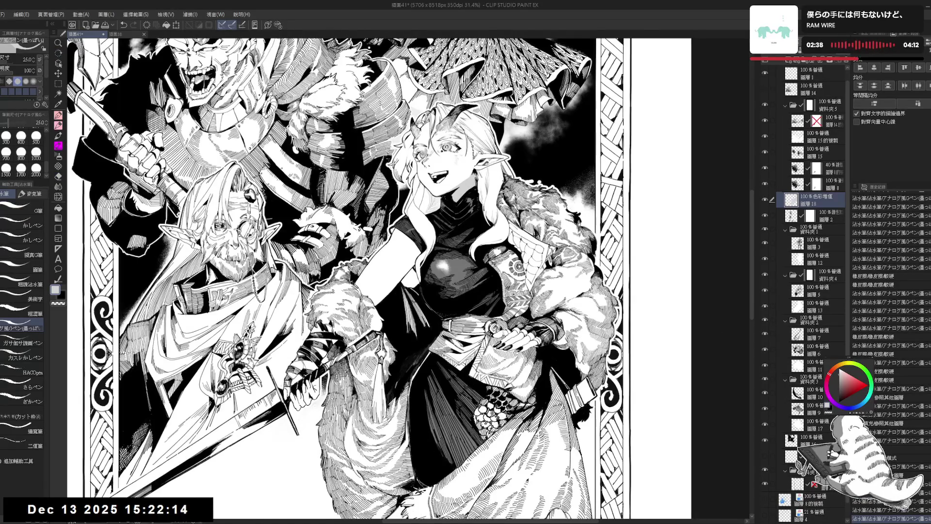
key("ctrl+minus")
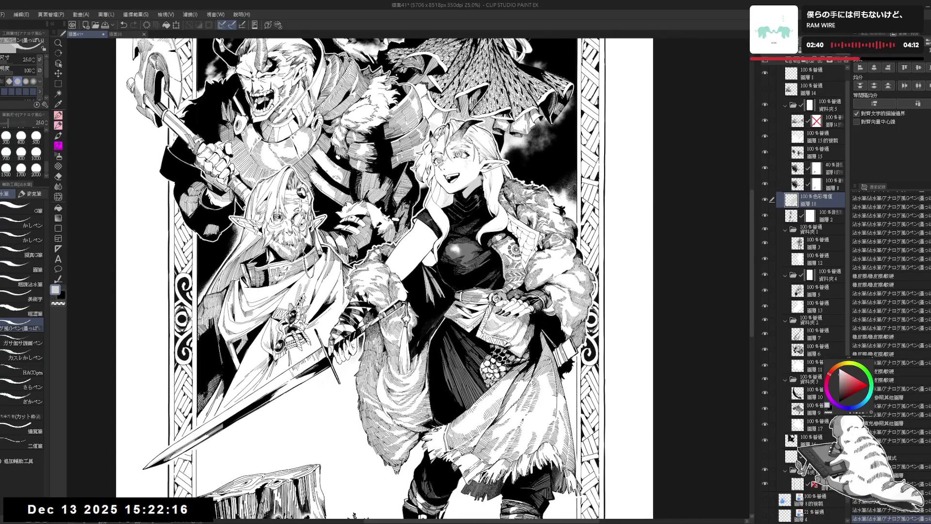
key("ctrl+plus")
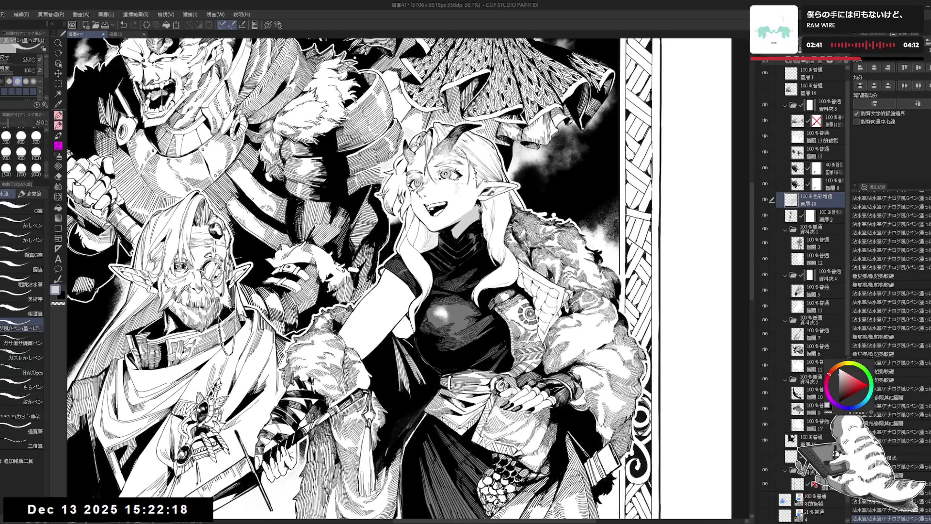
Add an ink mark in the woman's hair and fill its gaps black, with Fill referring to this layer only
left_click_drag(491, 224, 491, 241)
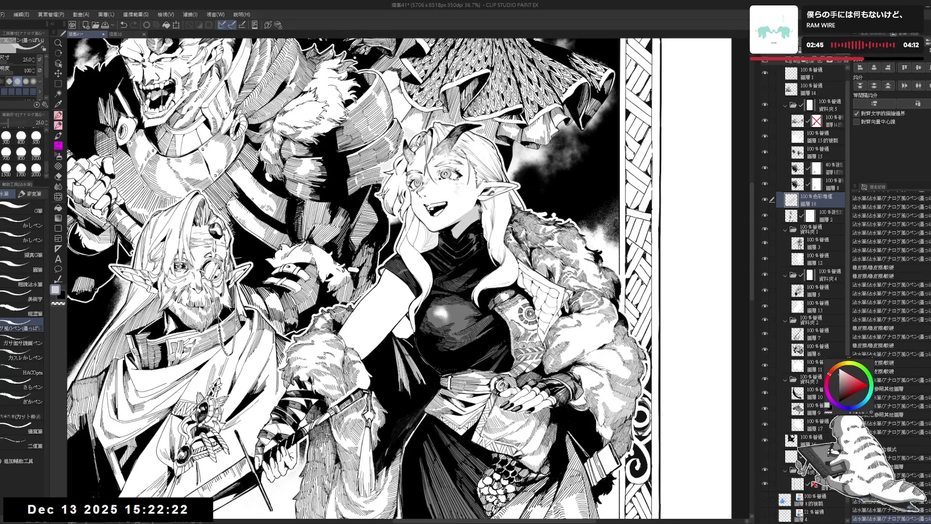
key("g")
left_click(490, 207)
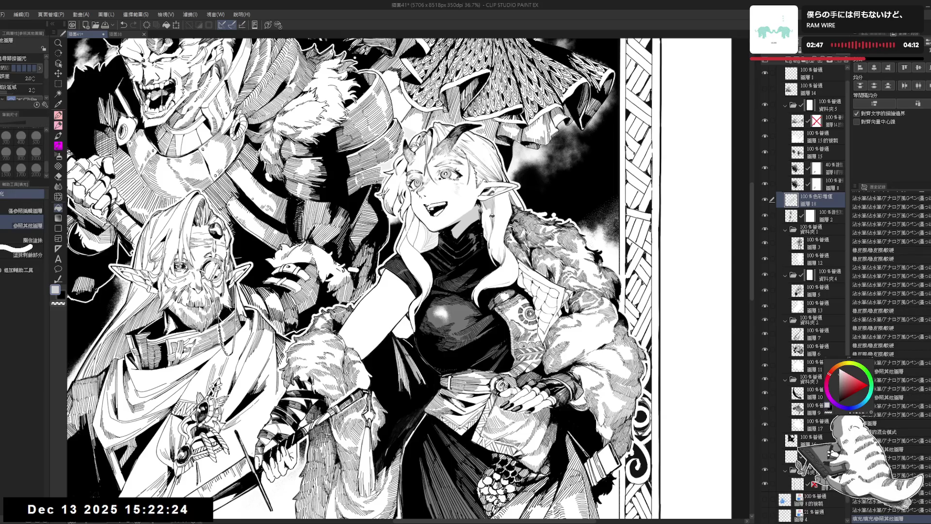
left_click(25, 210)
left_click(489, 216)
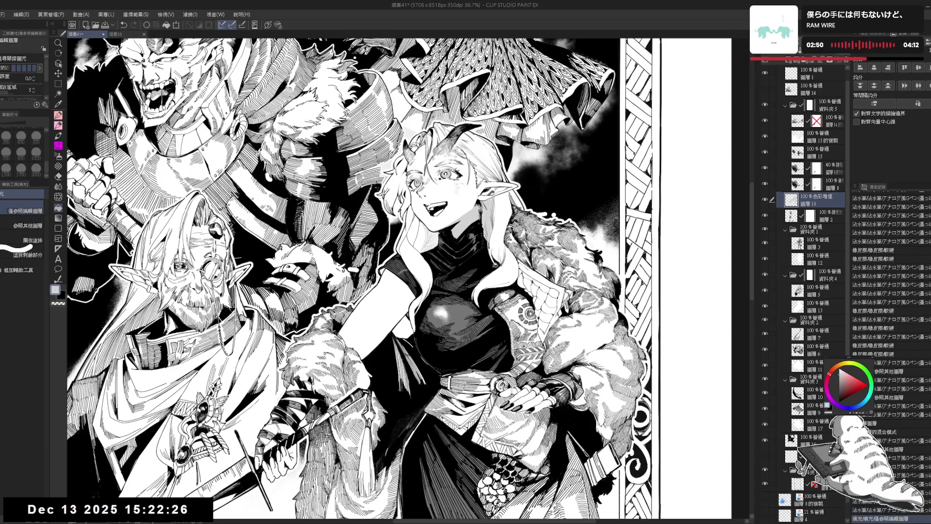
key("p")
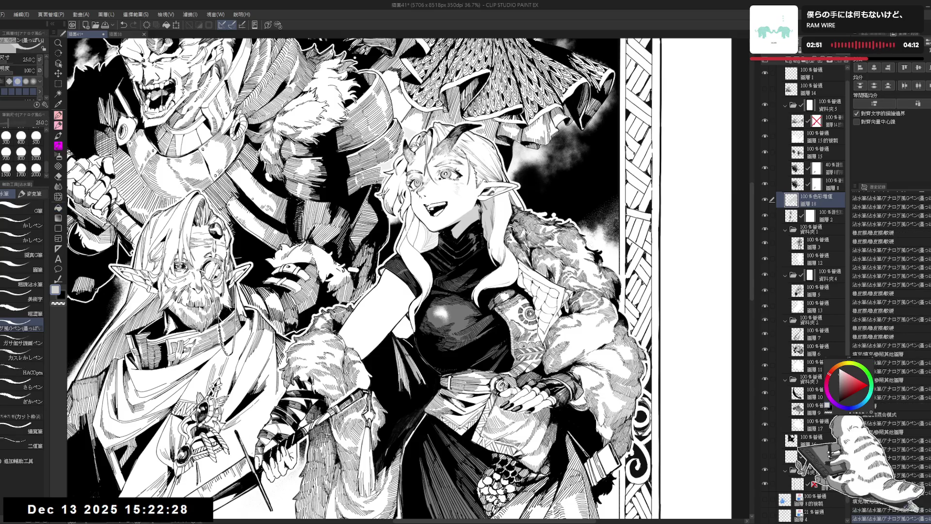
Ink small strokes in the hair, undo one, fill another gap black, and zoom out
mouse_move(485, 214)
left_mouse_down()
mouse_move(491, 219)
mouse_move(502, 204)
left_mouse_up()
key("e")
key("p")
key("ctrl+z")
key("g")
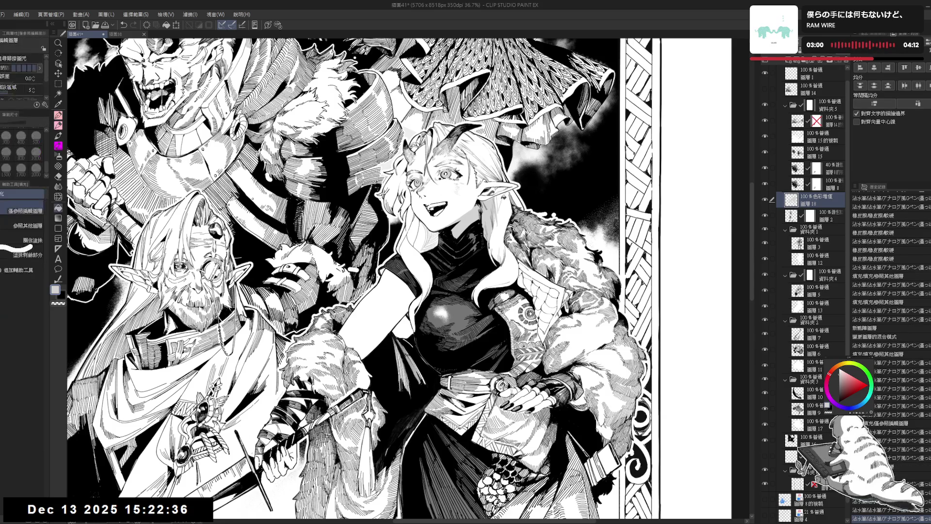
left_click(504, 206)
key("p")
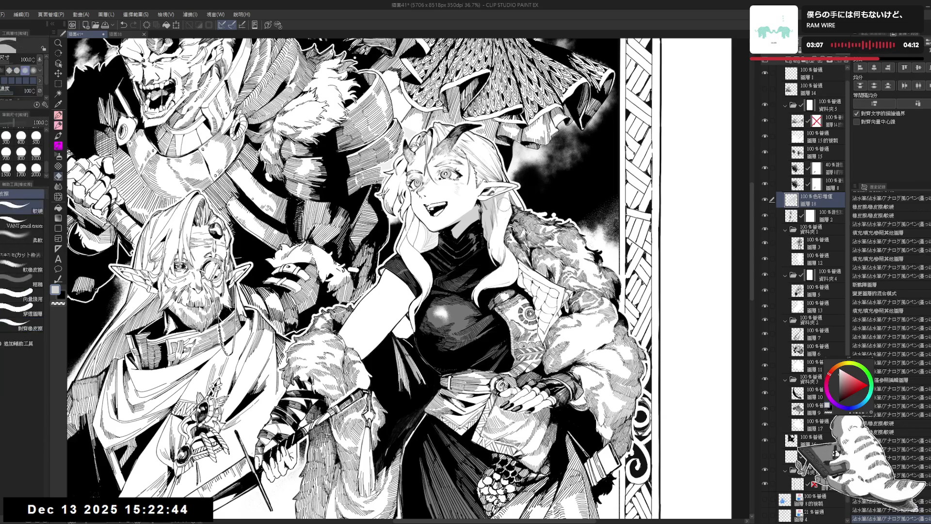
key("ctrl+minus")
key("ctrl+minus")
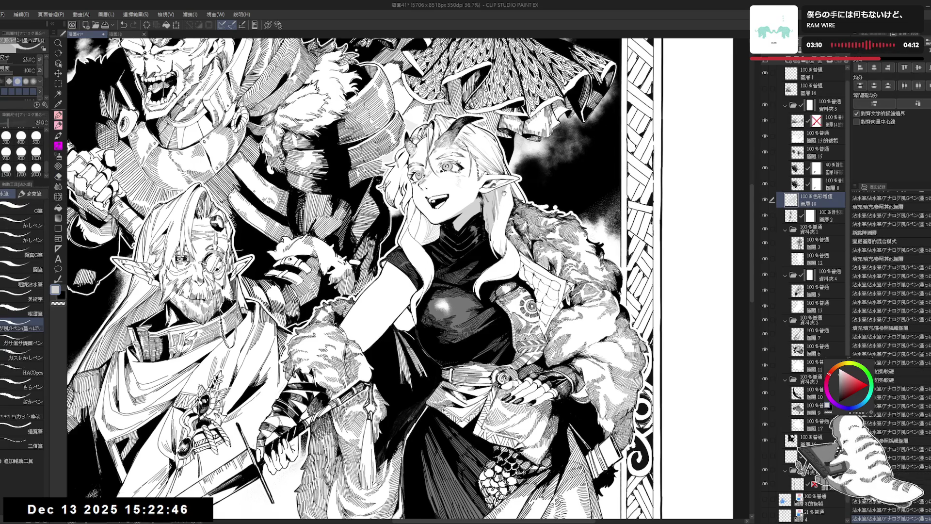
scroll(451, 262, "up", 4)
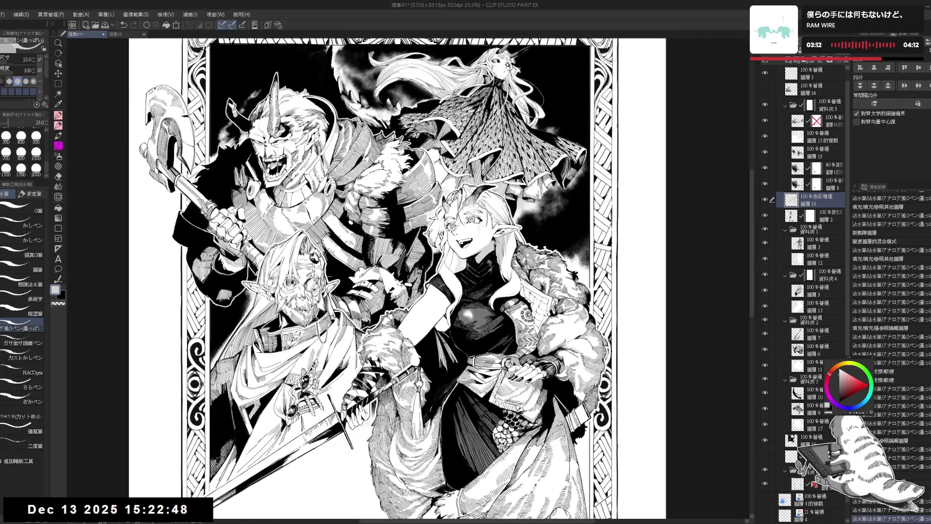
With the canvas rotated counter-clockwise, fill the gap by the neckline black, then restore upright rotation
key("minus")
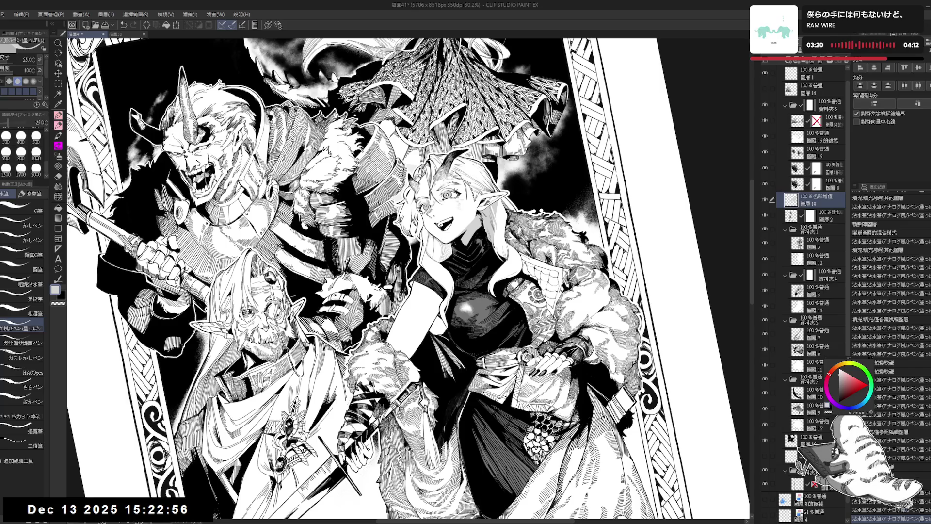
key("g")
left_click(439, 250)
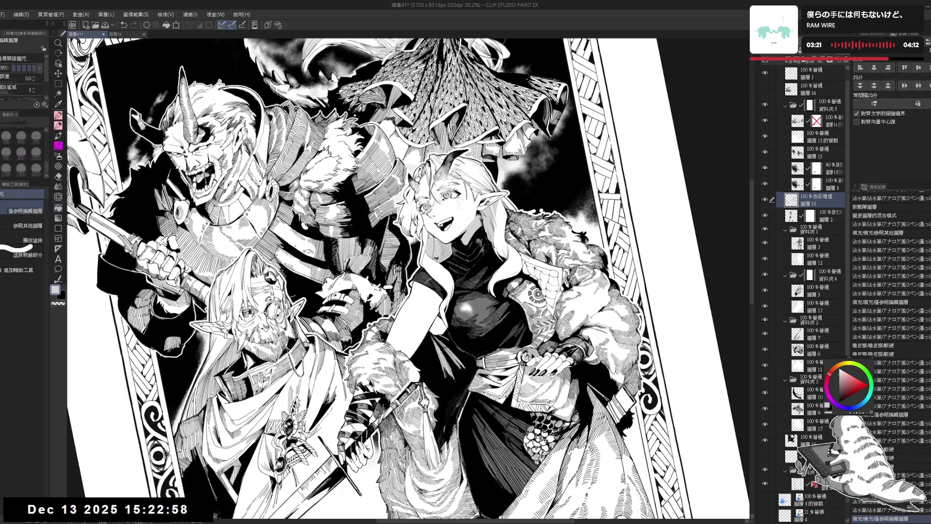
key("asciicircum")
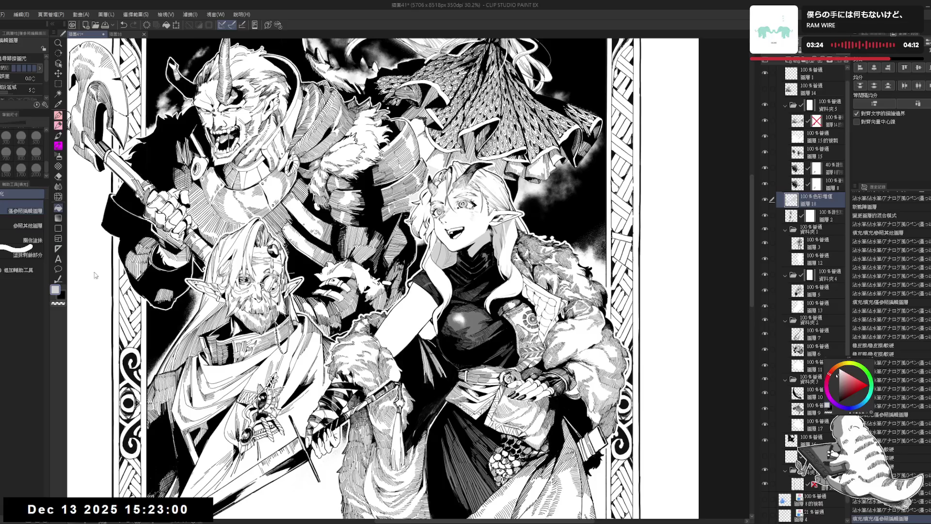
Lasso-select a small patch near the elf's cheek and fill it with black
key("m")
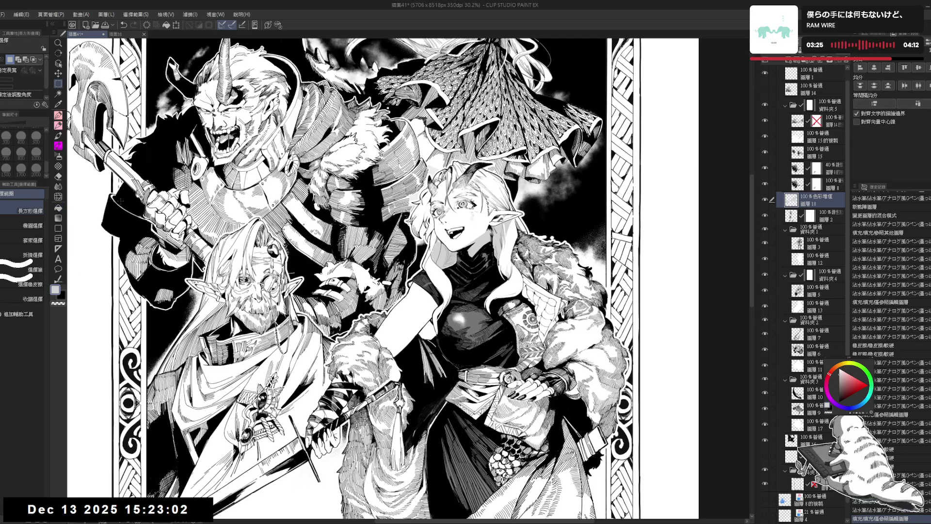
key("m")
key("m")
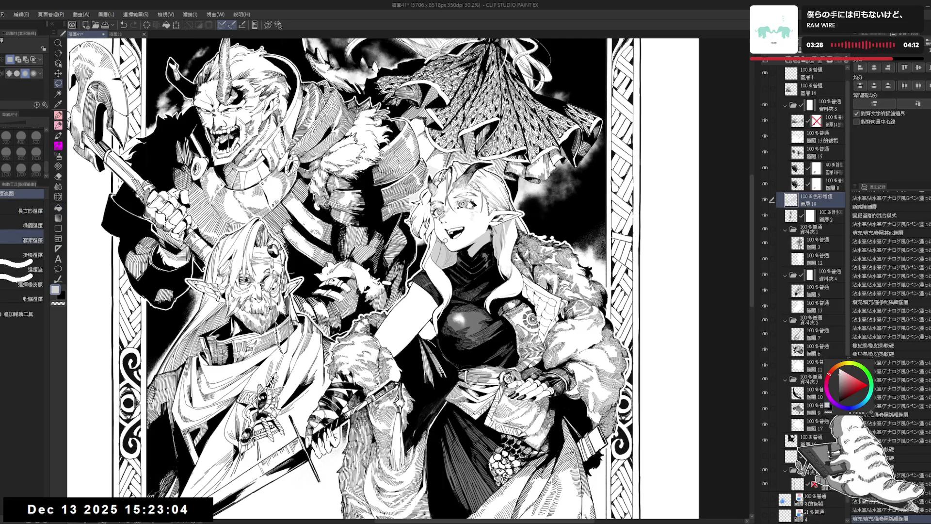
mouse_move(460, 253)
left_mouse_down()
mouse_move(451, 265)
mouse_move(439, 259)
mouse_move(439, 234)
mouse_move(446, 250)
left_mouse_up()
key("alt+Delete")
key("ctrl+d")
Switch the Multiply layer's blending mode to Linear Burn
key("p")
left_click_drag(451, 233, 444, 211)
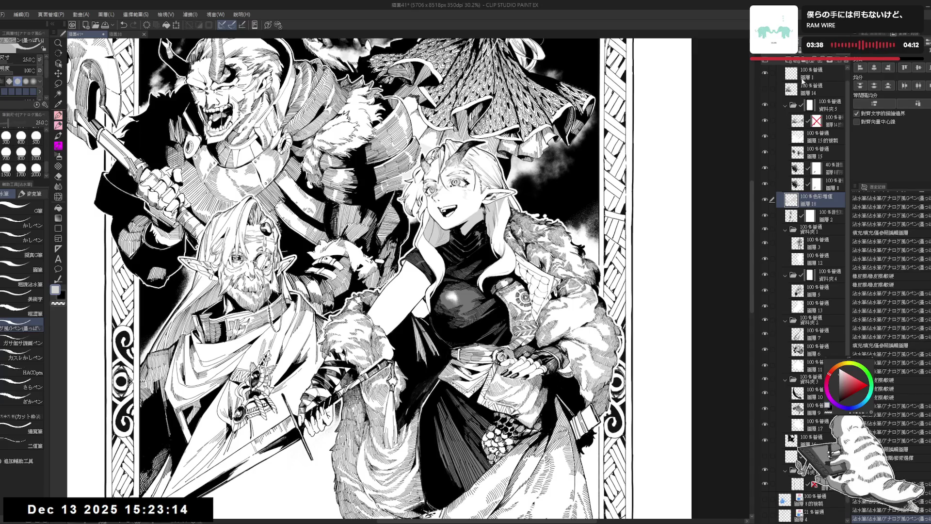
key("ctrl+minus")
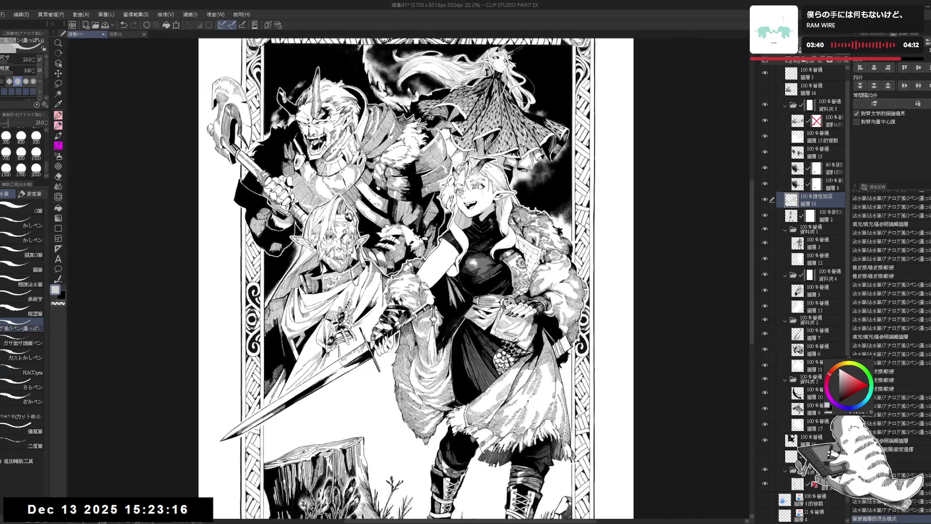
scroll(417, 279, "down", 5)
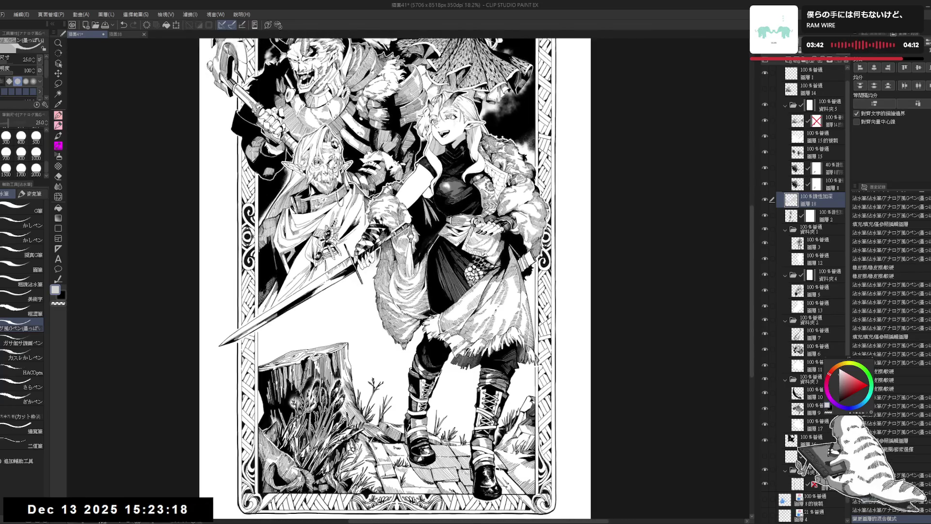
scroll(432, 53, "up", 5)
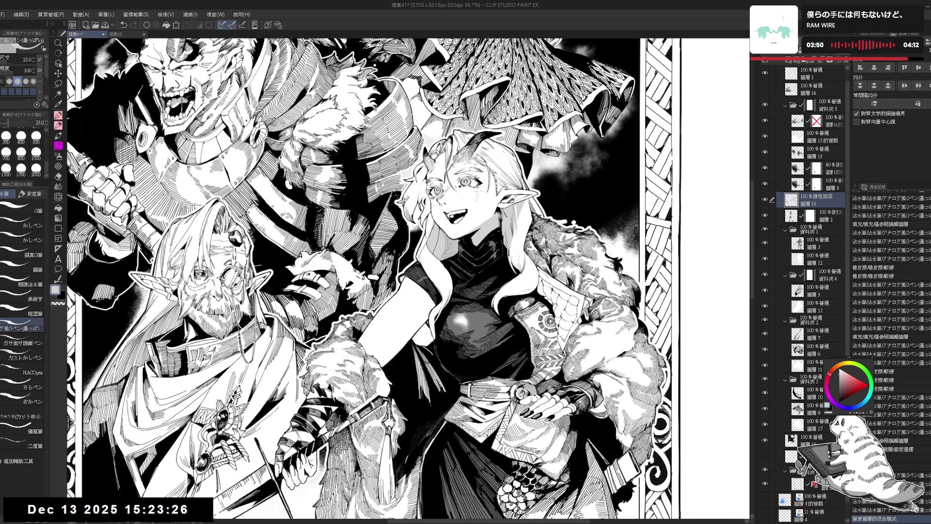
Fill the girl's collar and neck area with black
left_click(791, 202, "ctrl")
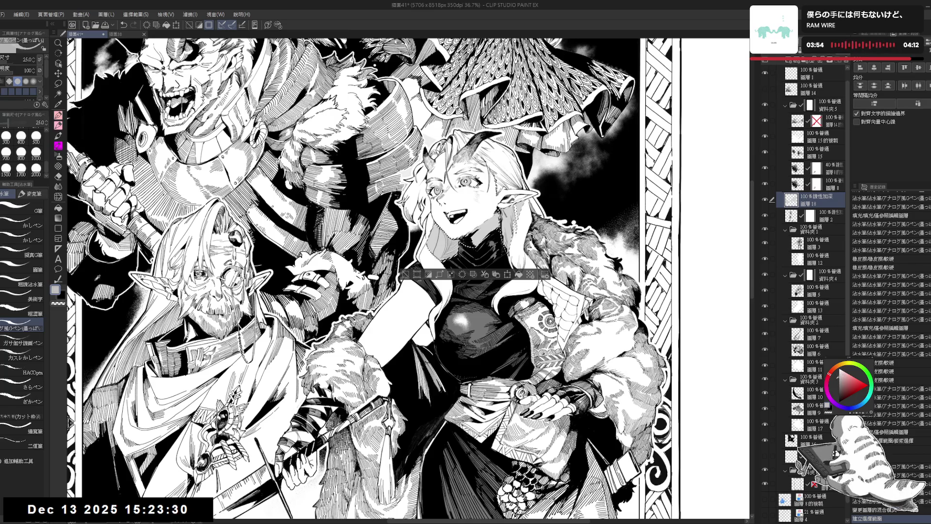
key("alt+Delete")
key("ctrl+d")
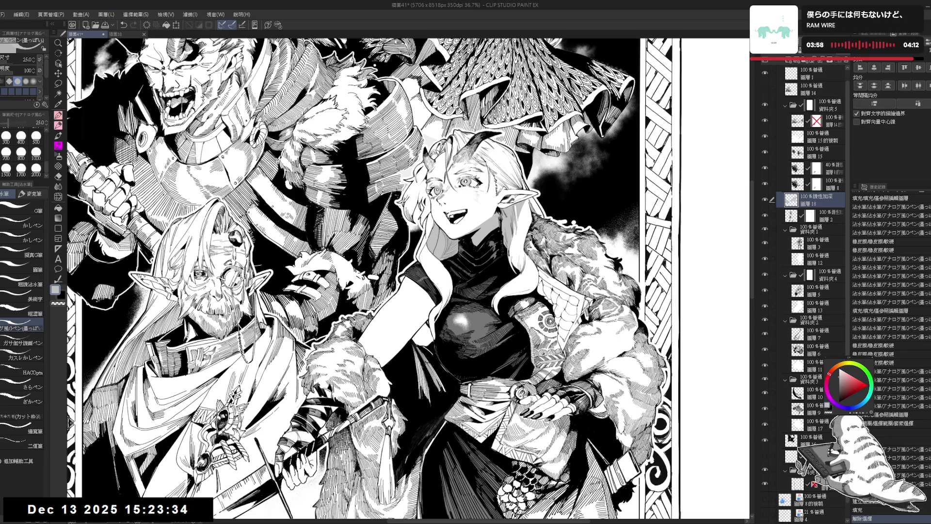
Apply the 65-line 40% Monochrome tone to layer 20, filtered by the 65.0線 tag
key("F9")
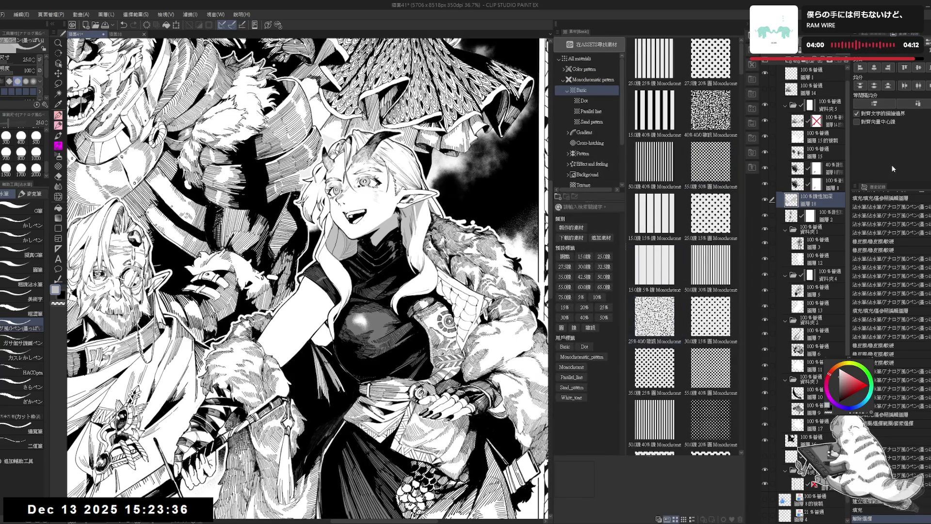
left_click(789, 63)
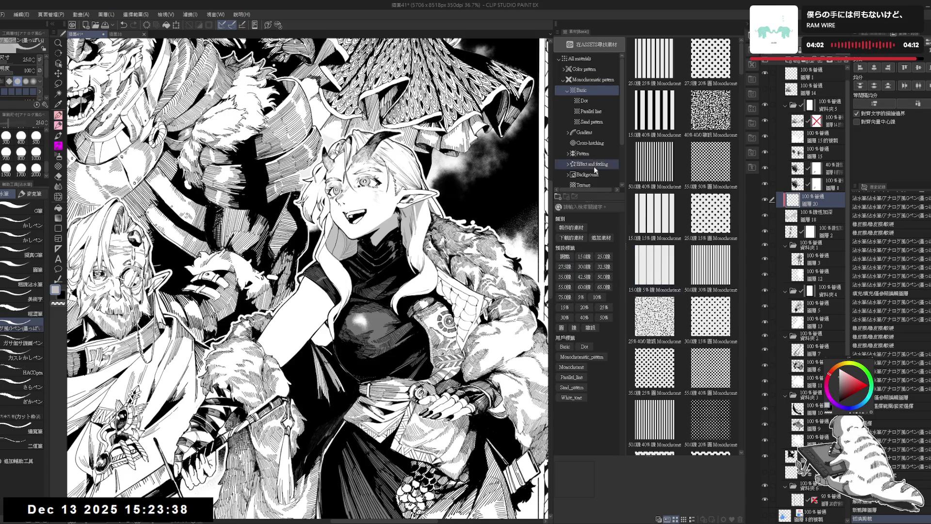
left_click(604, 287)
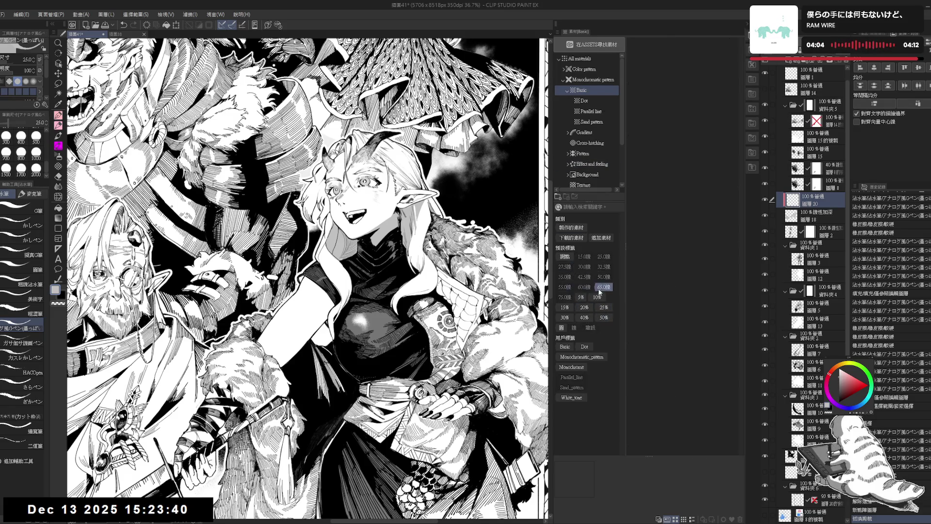
left_click(711, 111)
mouse_move(711, 111)
left_mouse_down()
mouse_move(812, 203)
mouse_move(779, 209)
left_mouse_up()
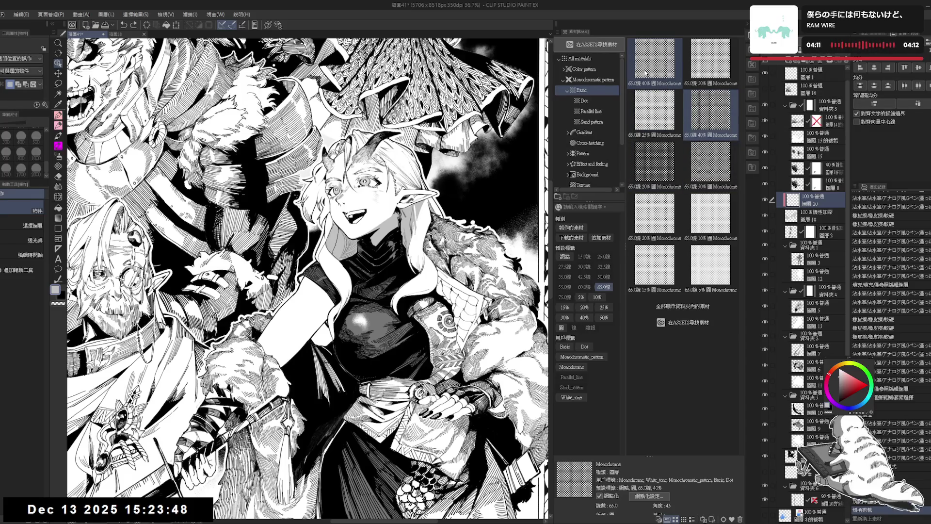
left_click_drag(645, 73, 460, 235)
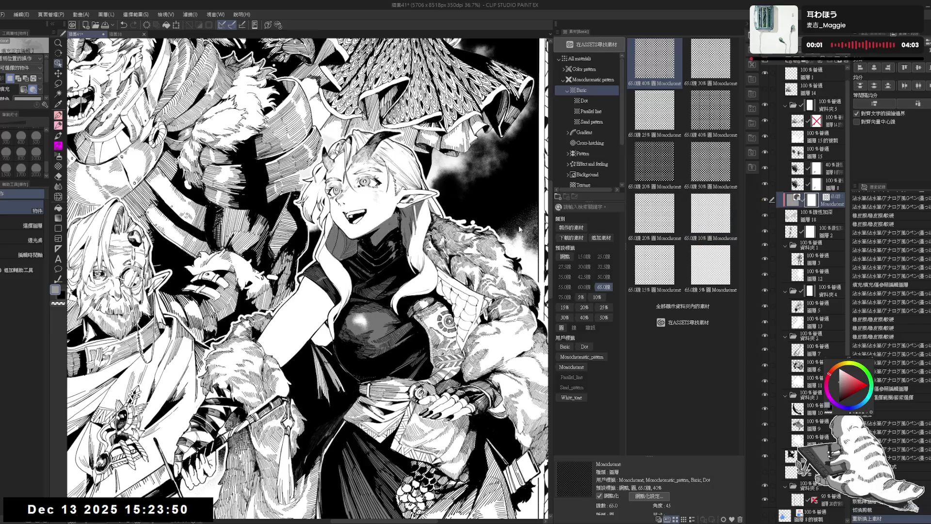
left_click(748, 30)
scroll(568, 180, "down", 3)
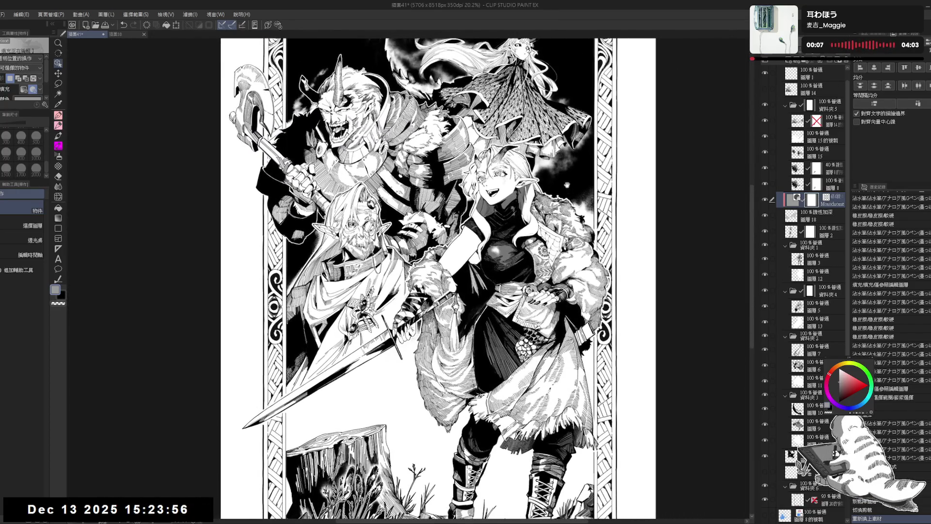
Apply the 30% tone to the shading layer and set its tone Density to 20
left_click(748, 34)
left_click_drag(711, 61, 818, 205)
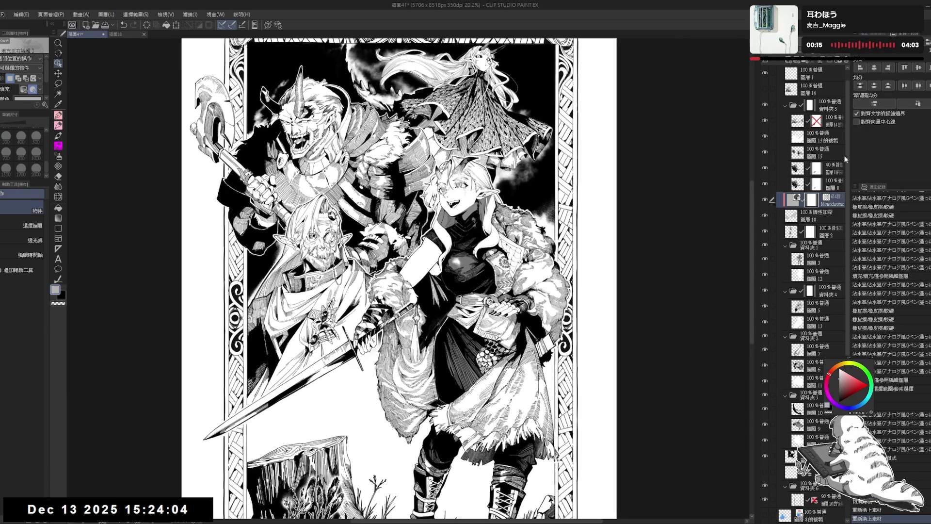
left_click(887, 34)
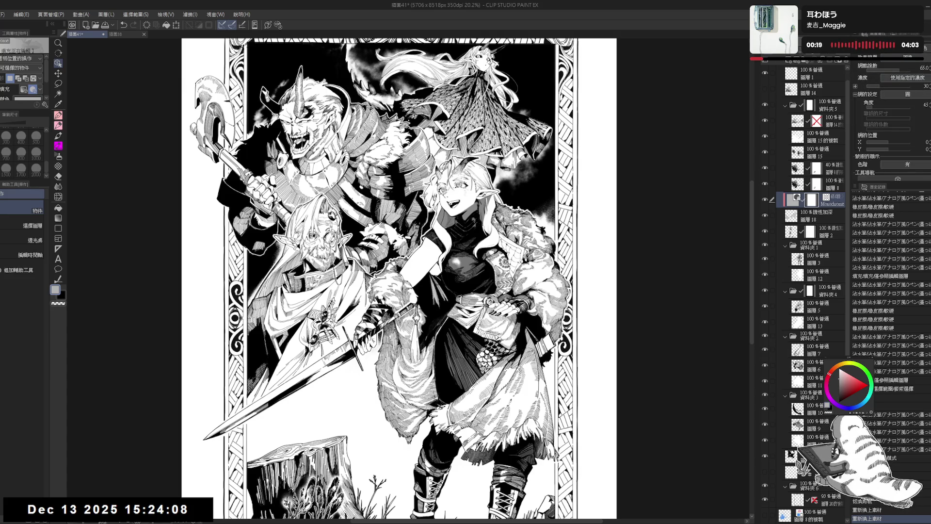
type("20")
key("Return")
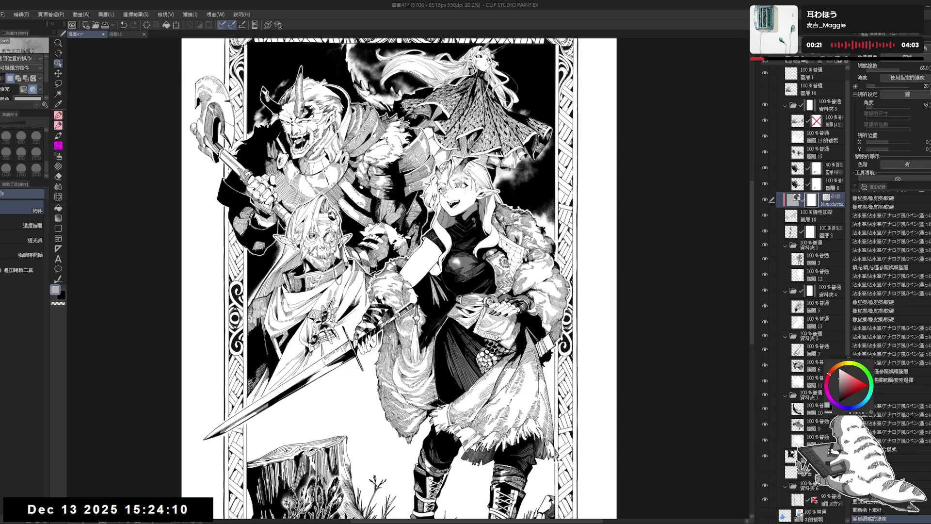
key("ctrl+z")
key("ctrl+y")
scroll(457, 185, "up", 4)
scroll(431, 194, "down", 3)
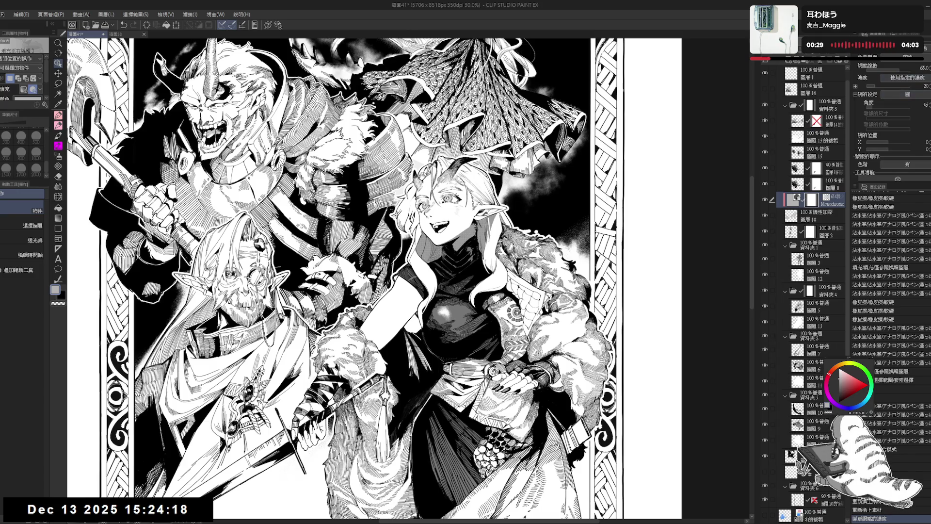
Straighten the tilted canvas view and select layer 18 for inking with the pen
key("e")
scroll(408, 276, "up", 2)
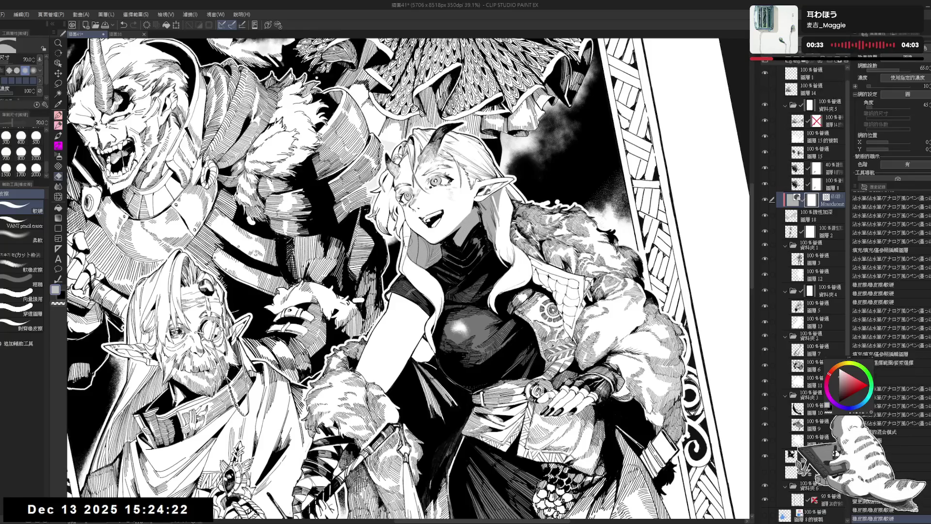
key("r")
left_click_drag(410, 232, 439, 228)
left_click(794, 218)
key("p")
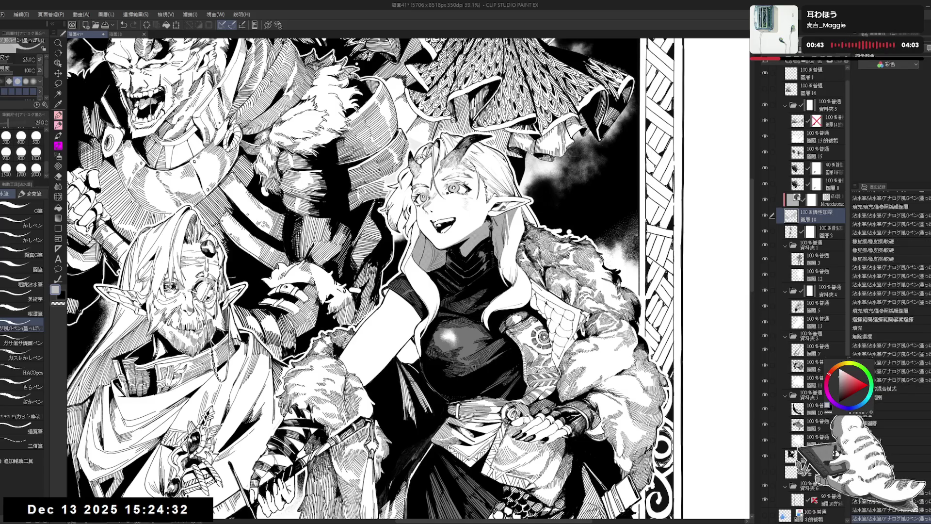
left_click_drag(477, 233, 481, 191)
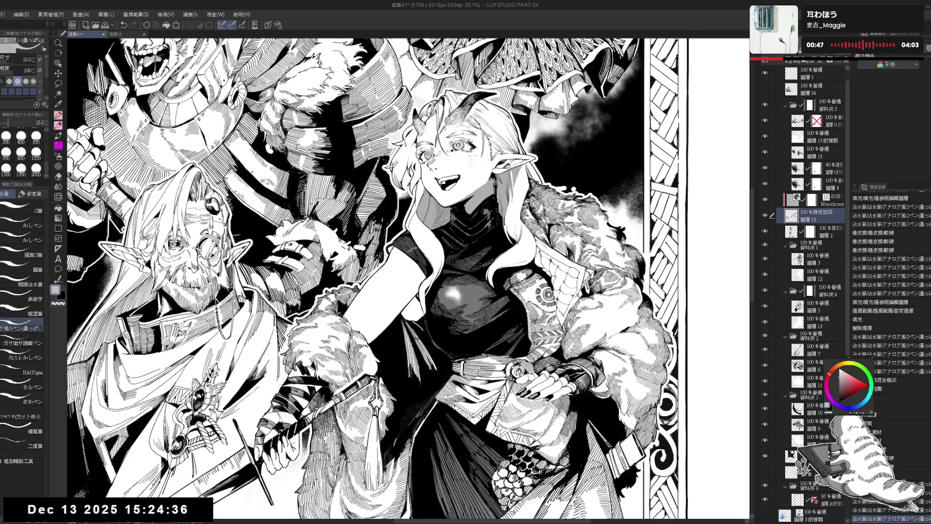
scroll(407, 278, "down", 3)
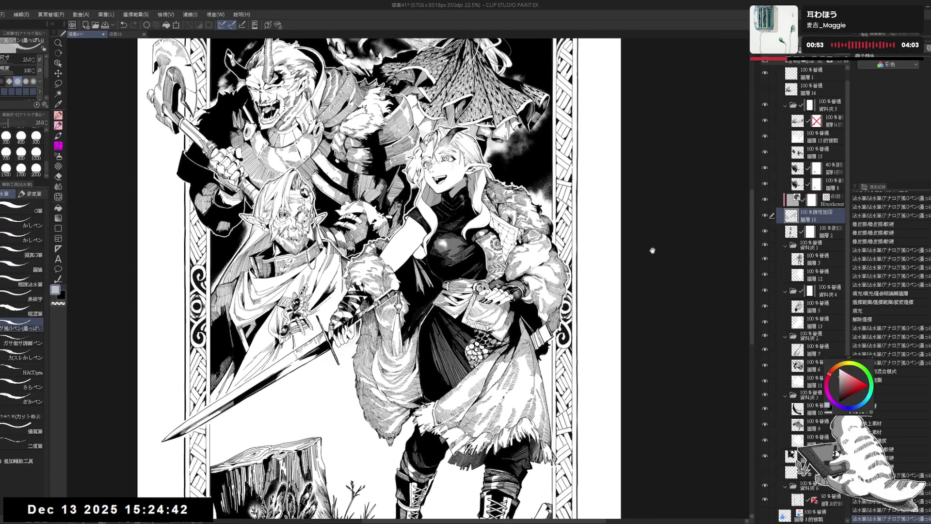
left_click_drag(648, 272, 652, 273)
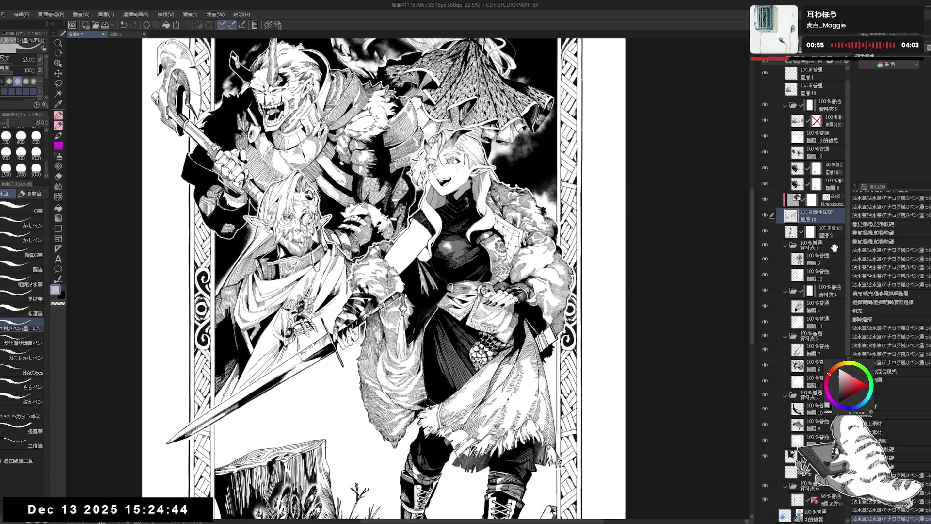
left_click(798, 263)
left_click(766, 259)
left_click(766, 260)
key("ctrl+plus")
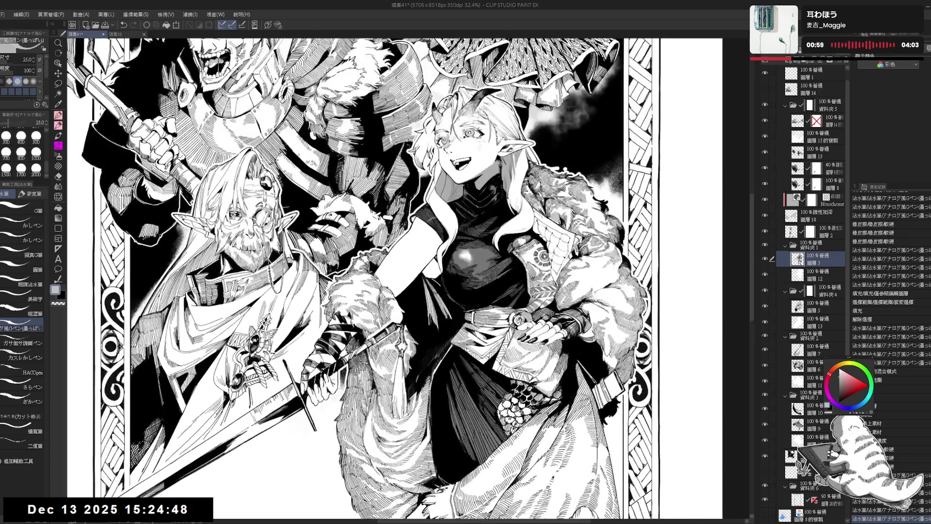
key("bracketleft")
key("asciicircum")
left_click(184, 509)
key("ctrl+z")
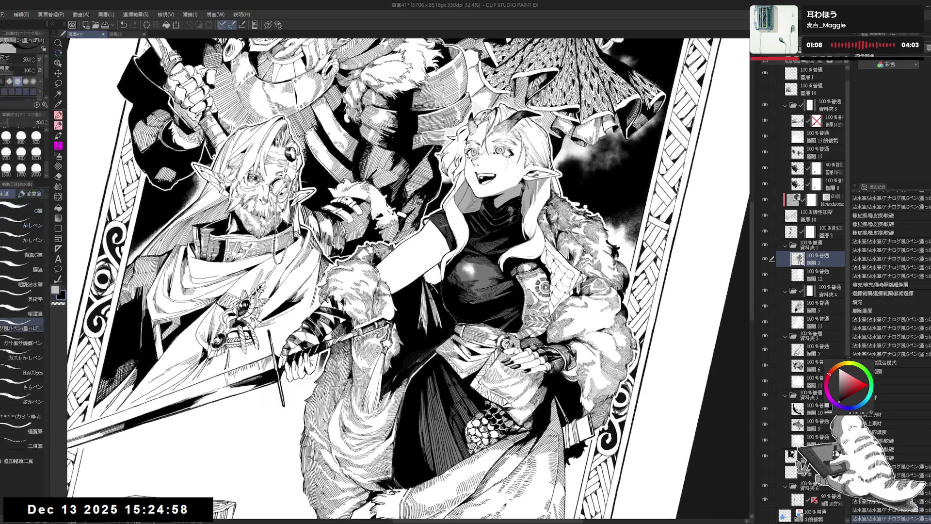
key("bracketright")
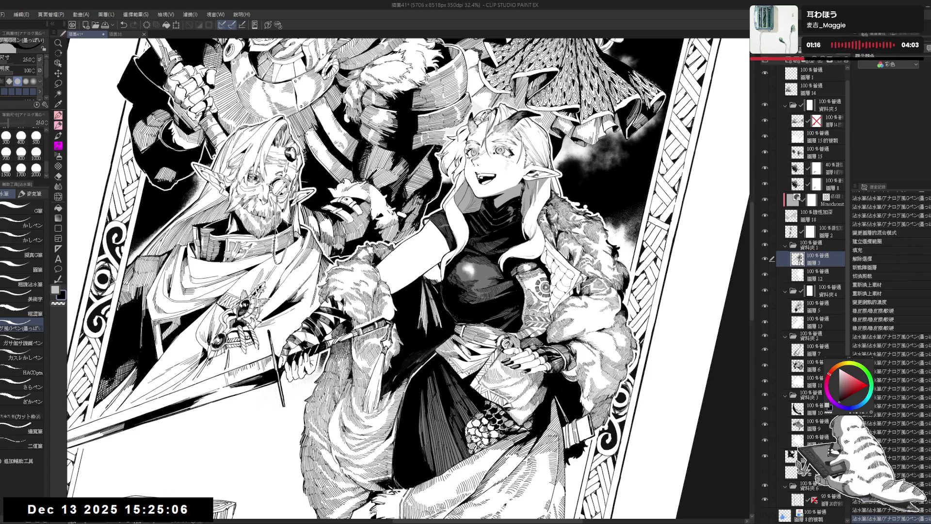
key("minus")
key("minus")
key("minus")
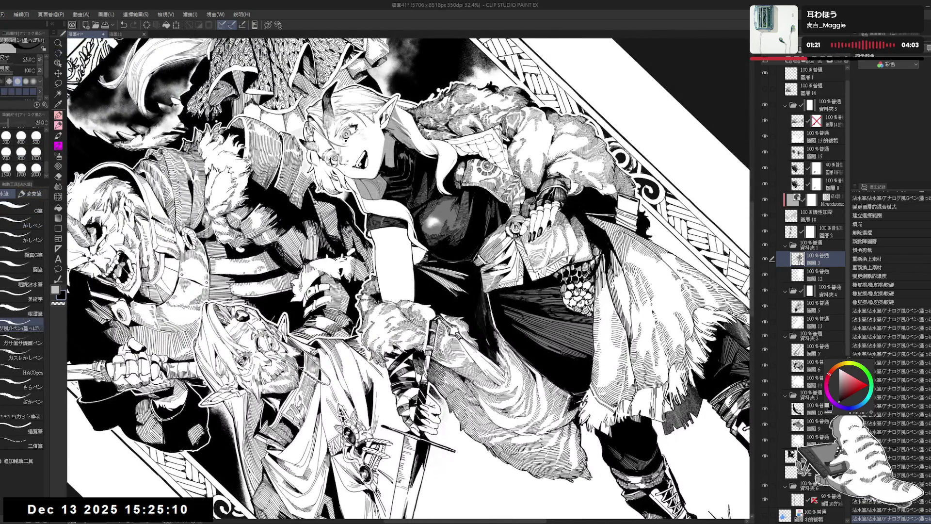
key("r")
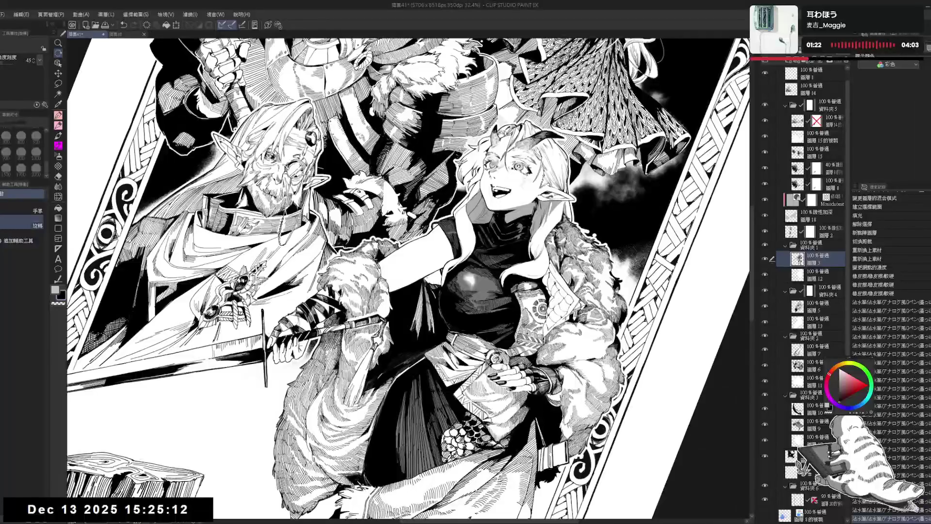
key("p")
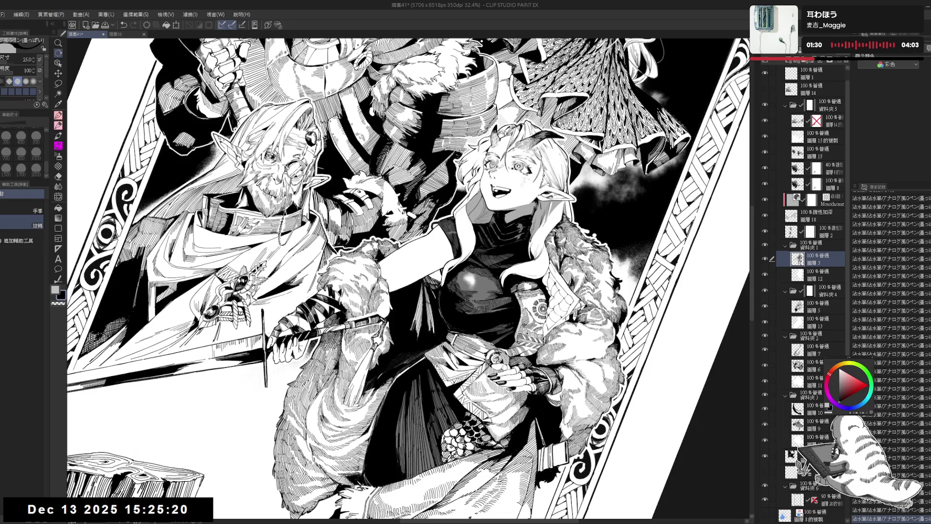
key("ctrl+at")
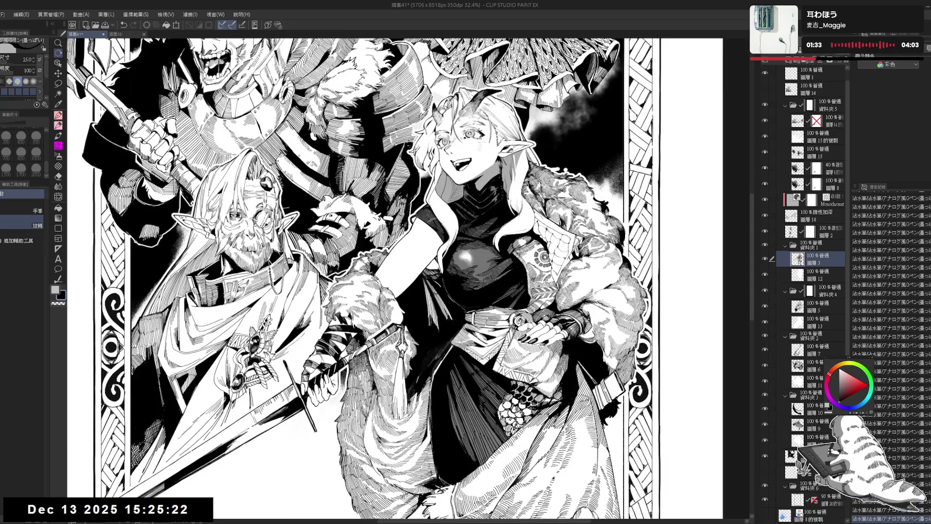
key("p")
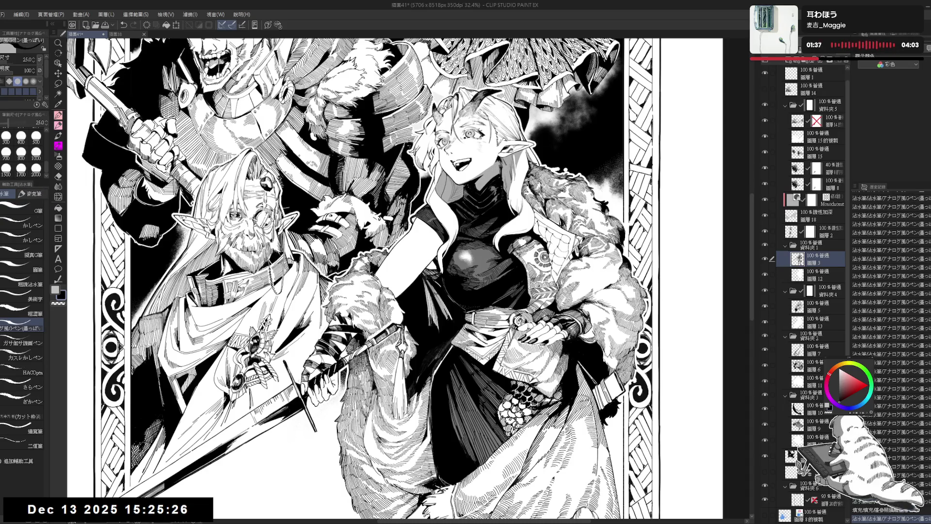
scroll(417, 277, "down", 5)
scroll(418, 277, "down", 2)
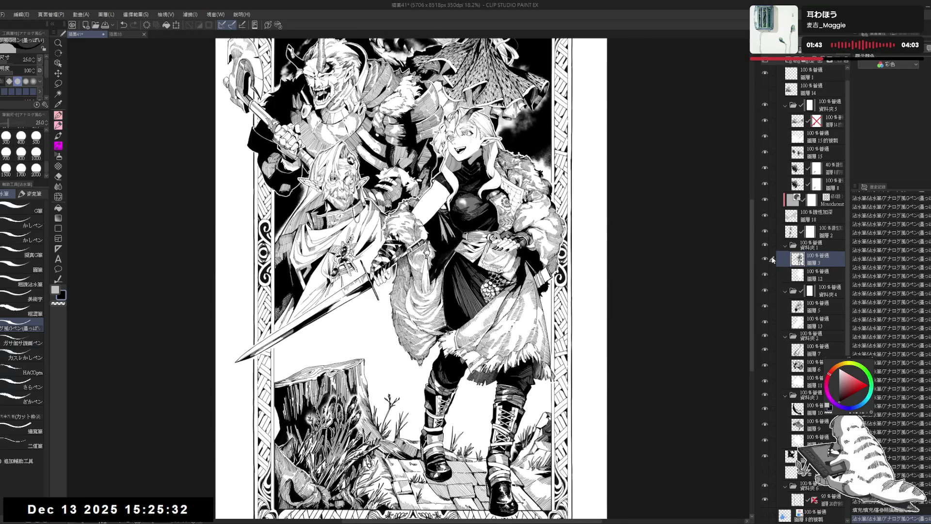
Paste a copy of layer 3 set to Linear Burn at 30% opacity, then zoom out to fit
key("ctrl+v")
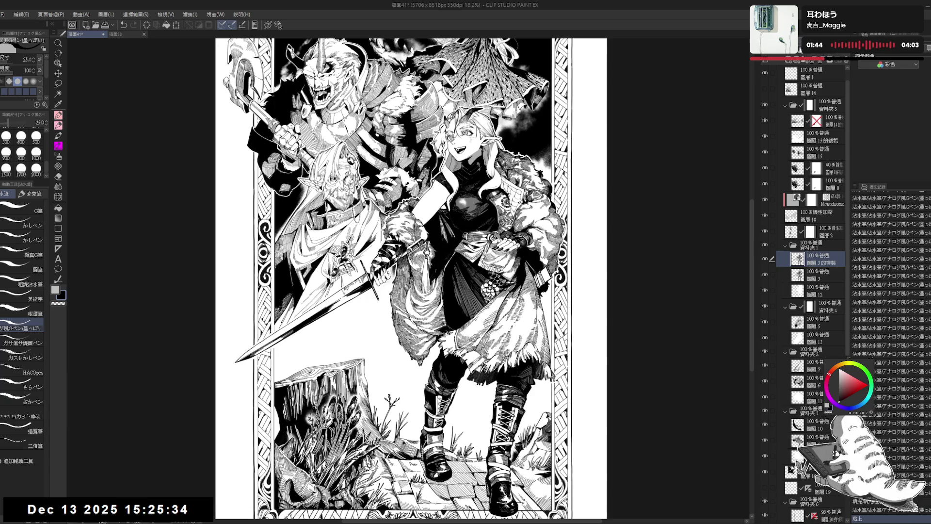
key("ctrl+shift+l")
left_click(807, 61)
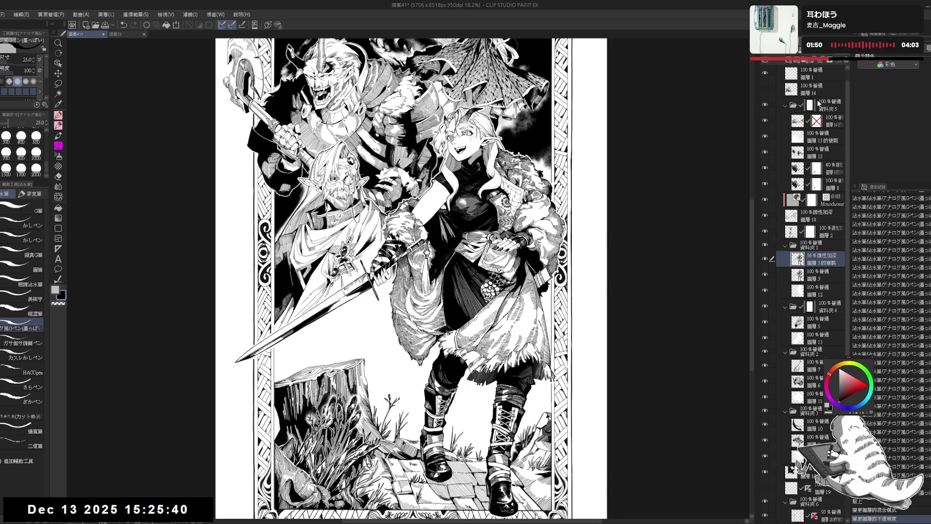
type("30")
key("Return")
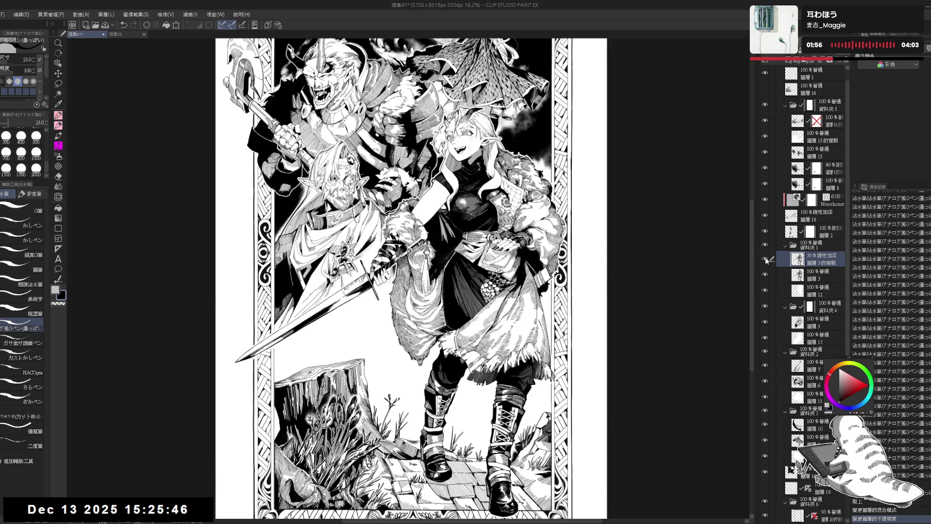
key("ctrl+minus")
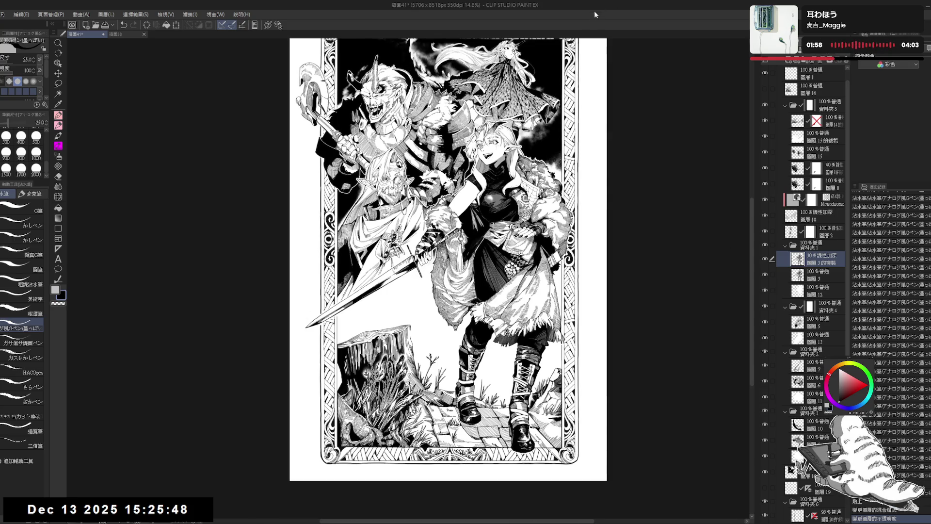
left_click_drag(596, 137, 581, 160)
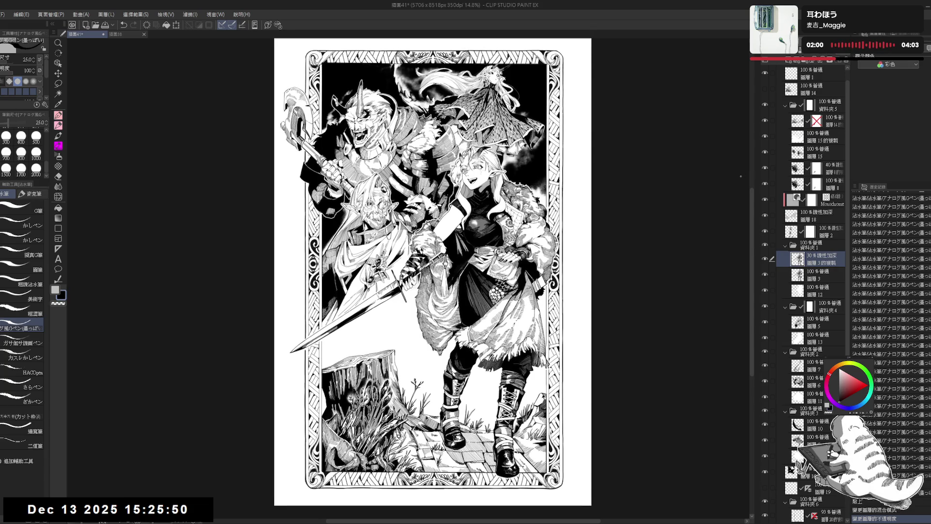